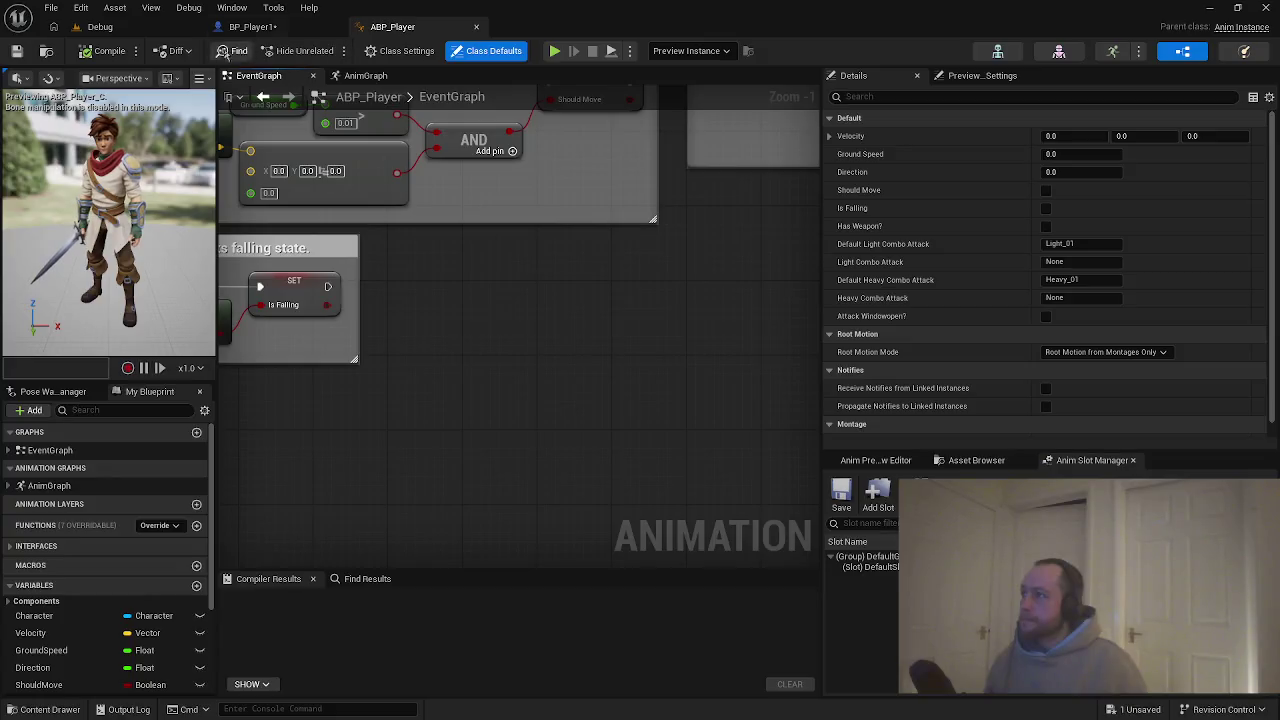
Switch the ABP_Player preview scene profile to Grey Ambient.
{"action": "left_click", "coordinate": [131, 79]}
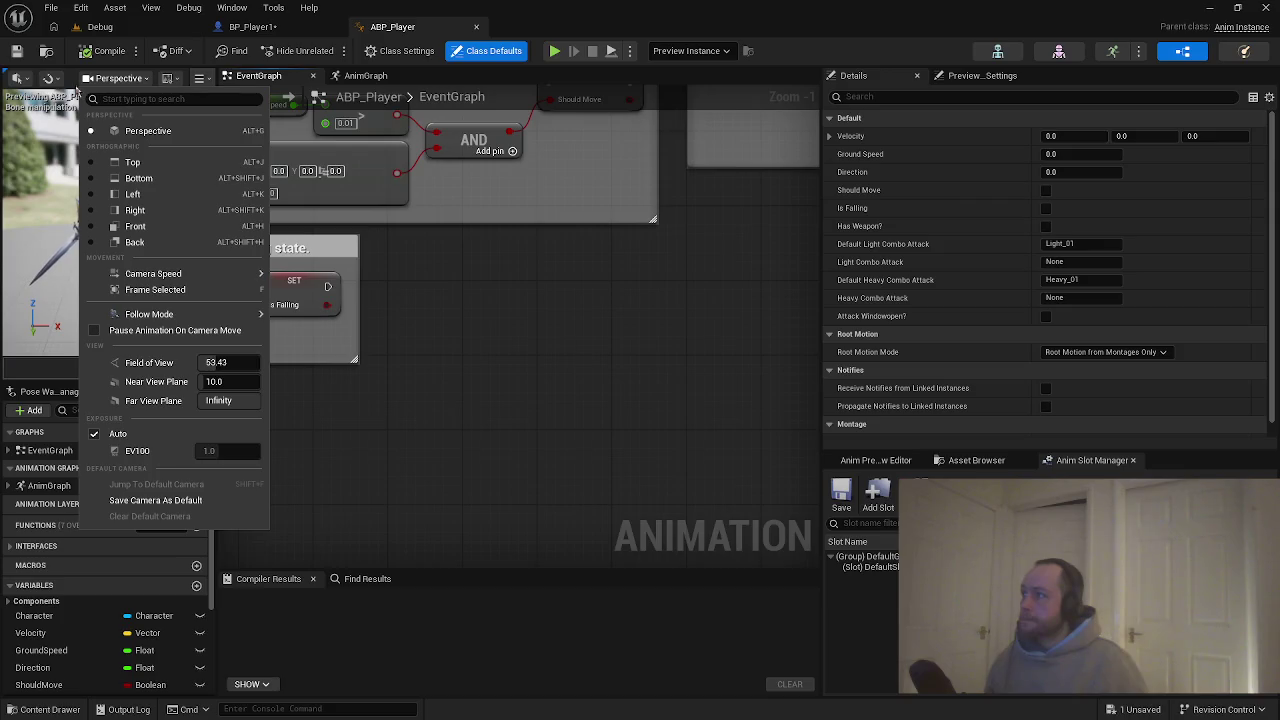
{"action": "left_click", "coordinate": [171, 79]}
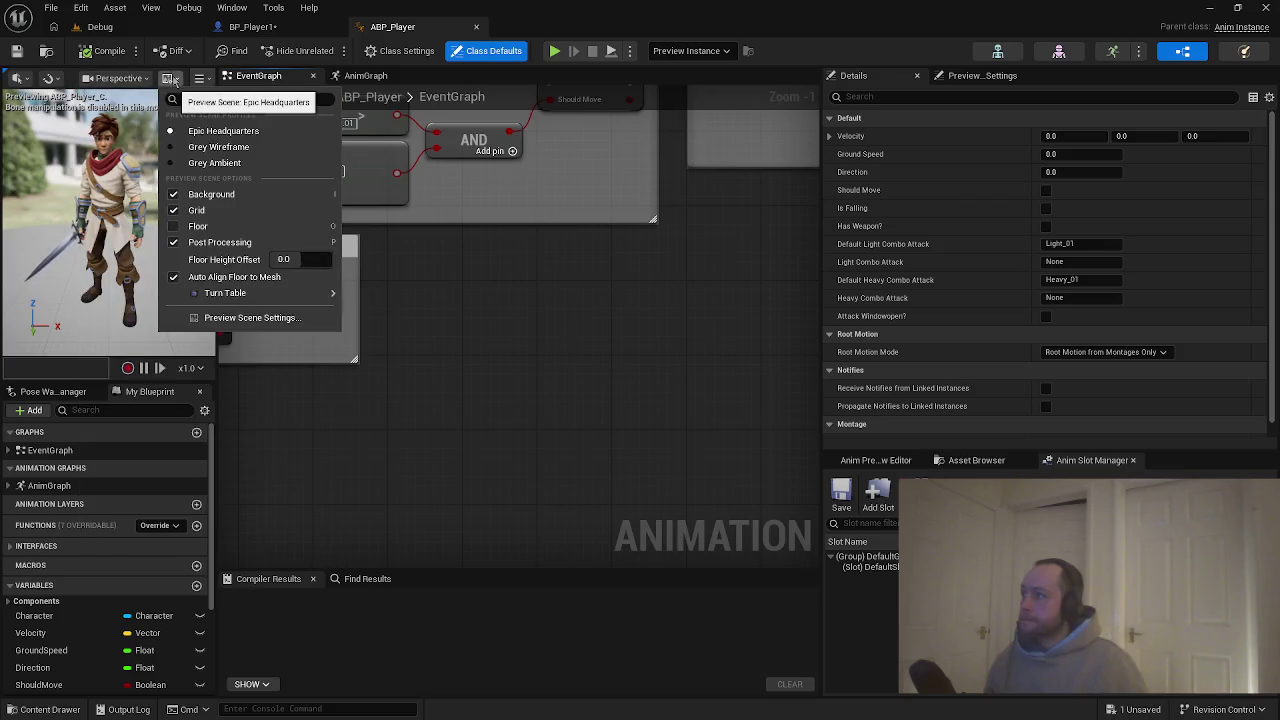
{"action": "left_click", "coordinate": [176, 164]}
Set the preview camera to the Top view and pan the graph to other nodes.
{"action": "left_click", "coordinate": [131, 86]}
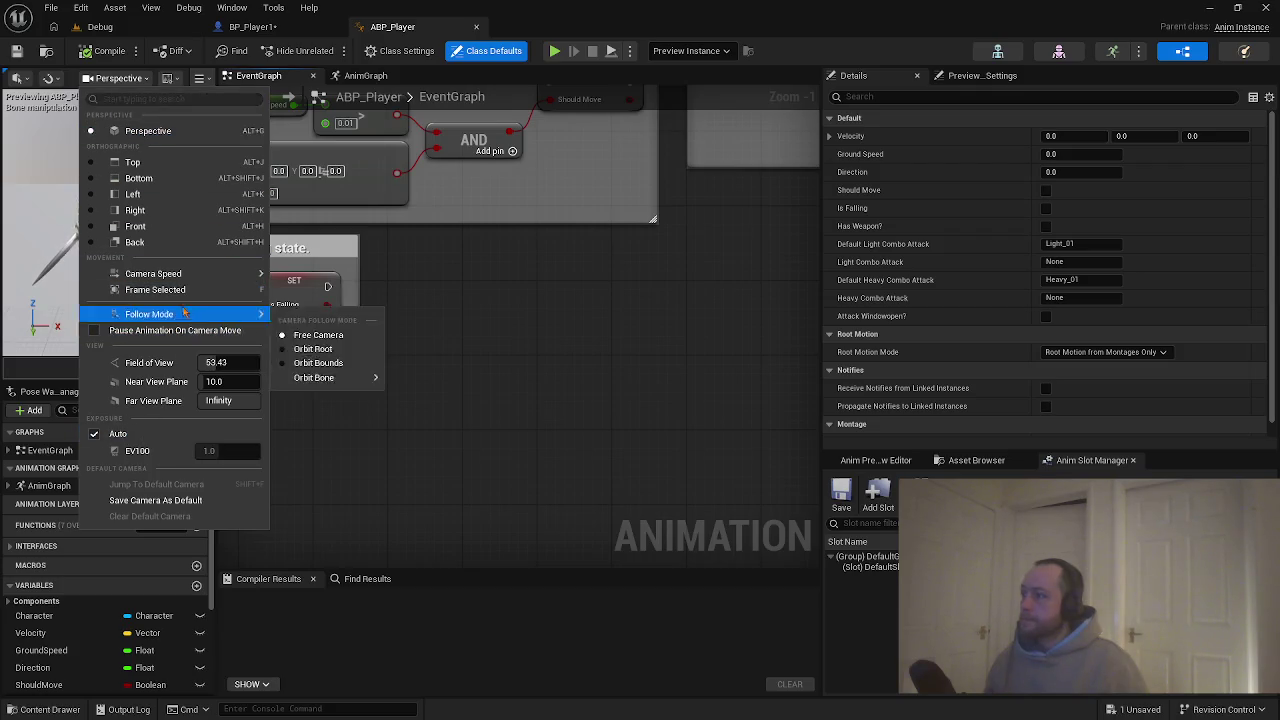
{"action": "mouse_move", "coordinate": [190, 274]}
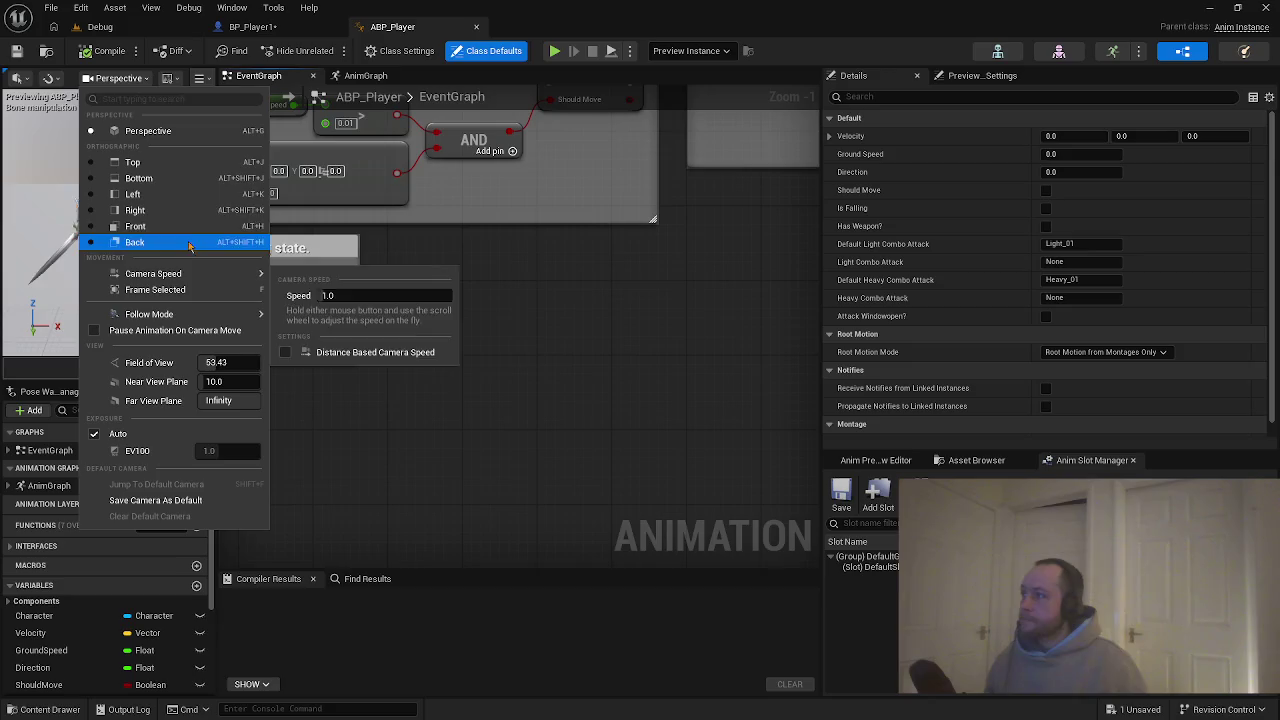
{"action": "left_click", "coordinate": [134, 163]}
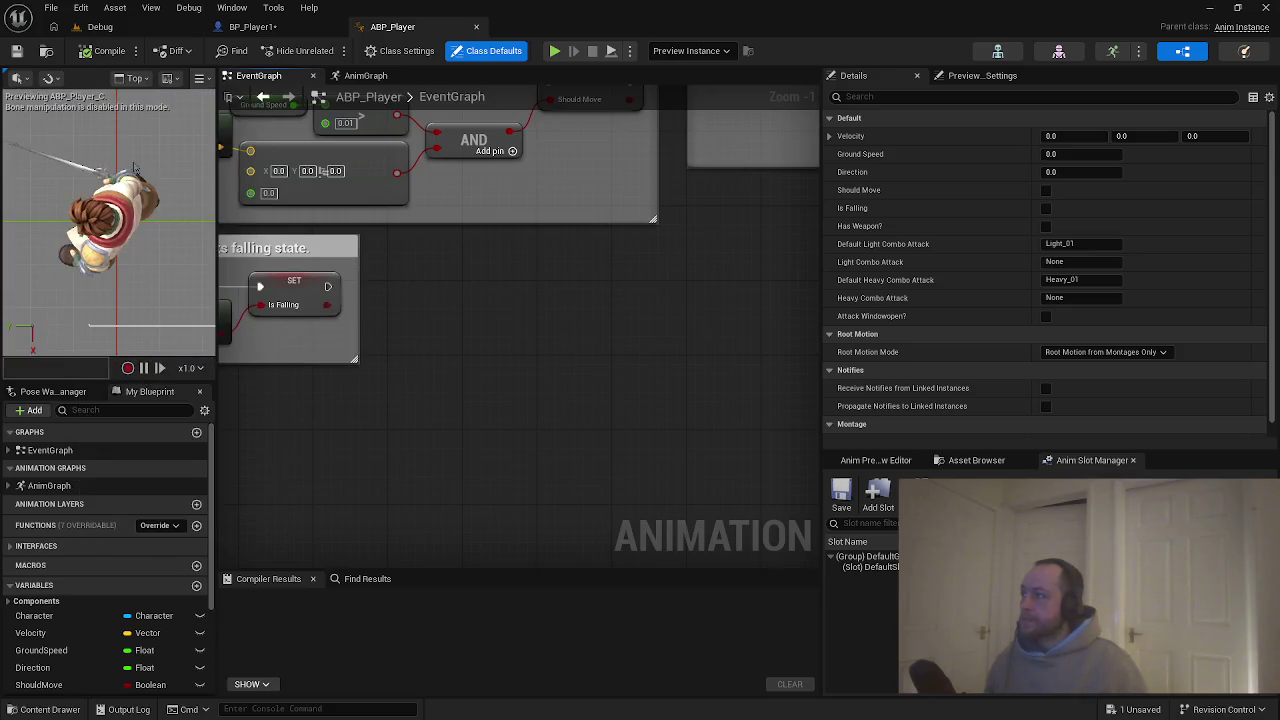
{"action": "mouse_move", "coordinate": [321, 375]}
{"action": "left_mouse_down"}
{"action": "mouse_move", "coordinate": [534, 429]}
{"action": "mouse_move", "coordinate": [688, 403]}
{"action": "mouse_move", "coordinate": [571, 508]}
{"action": "mouse_move", "coordinate": [292, 294]}
{"action": "mouse_move", "coordinate": [262, 150]}
{"action": "left_mouse_up"}
Drill into AnimGraph > Locomotion > Idle, select the MM_Idle player and show the Asset Browser.
{"action": "left_click", "coordinate": [65, 486]}
{"action": "double_click", "coordinate": [65, 487]}
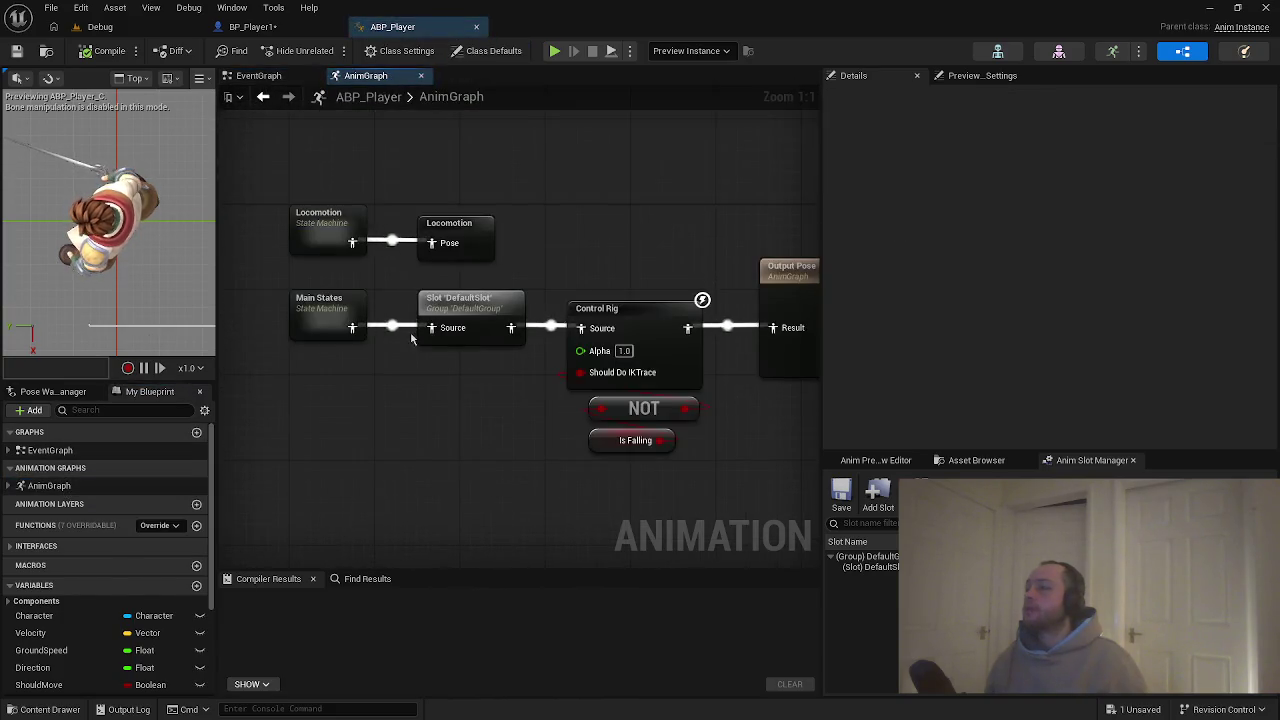
{"action": "double_click", "coordinate": [360, 232]}
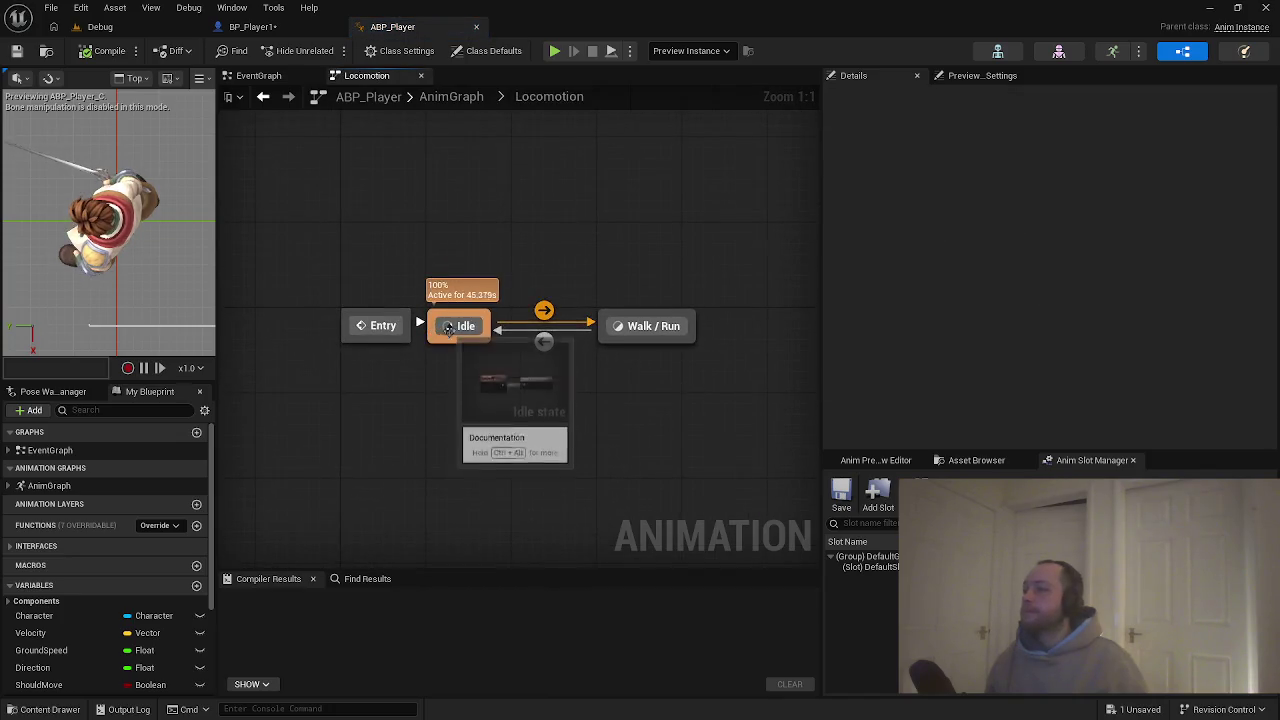
{"action": "double_click", "coordinate": [460, 324]}
{"action": "left_click", "coordinate": [457, 322]}
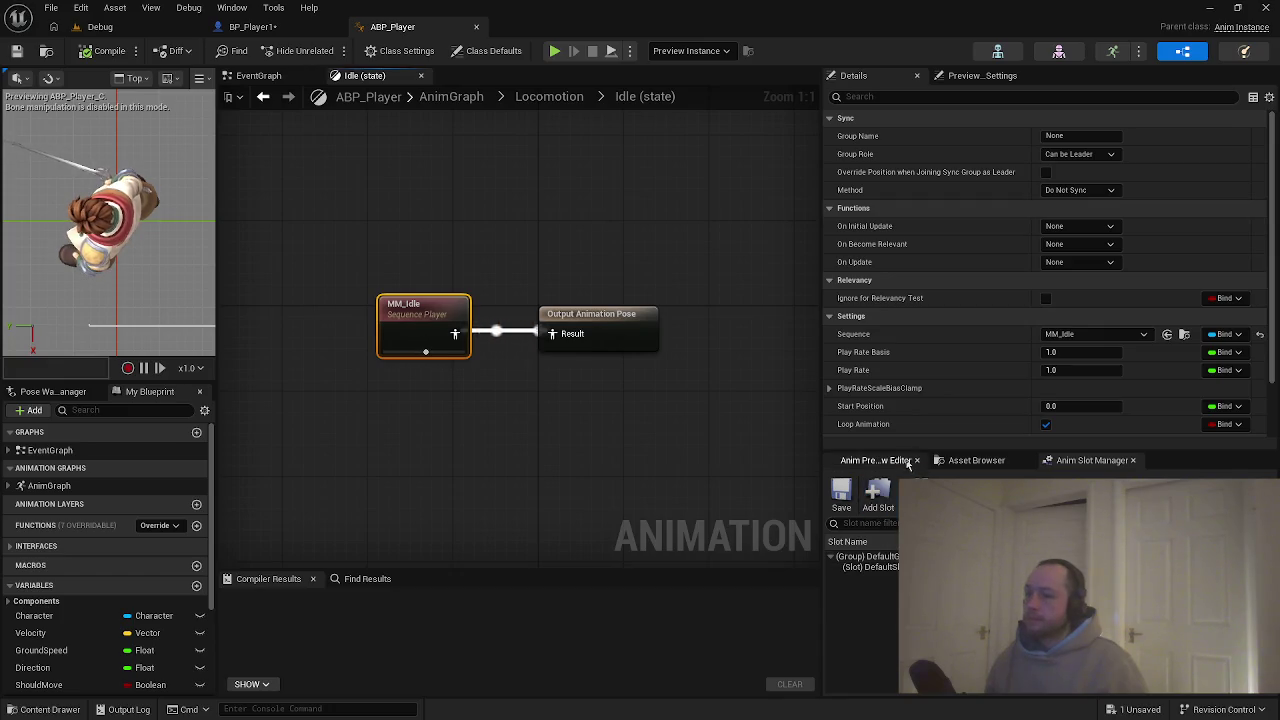
{"action": "left_click", "coordinate": [970, 461]}
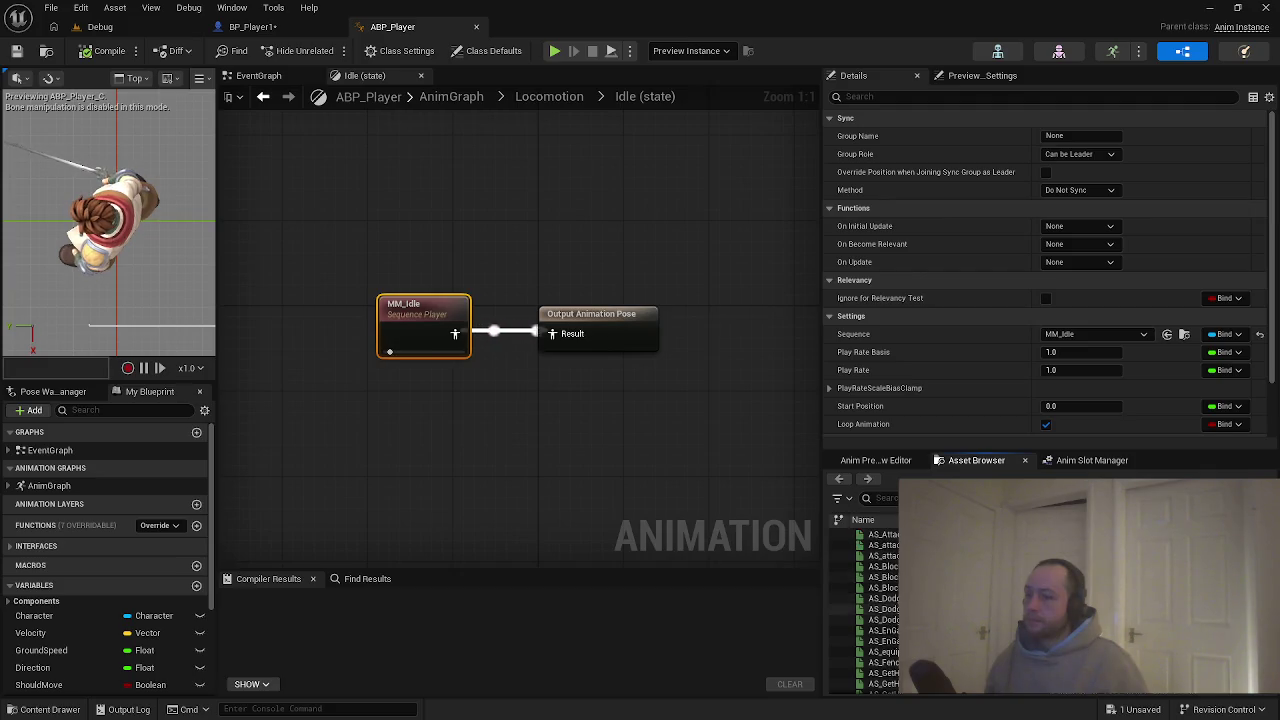
Find Anim_DKM_Idle in the RetargetDk folder and wire it into the Idle output pose.
{"action": "key", "text": "ctrl+space"}
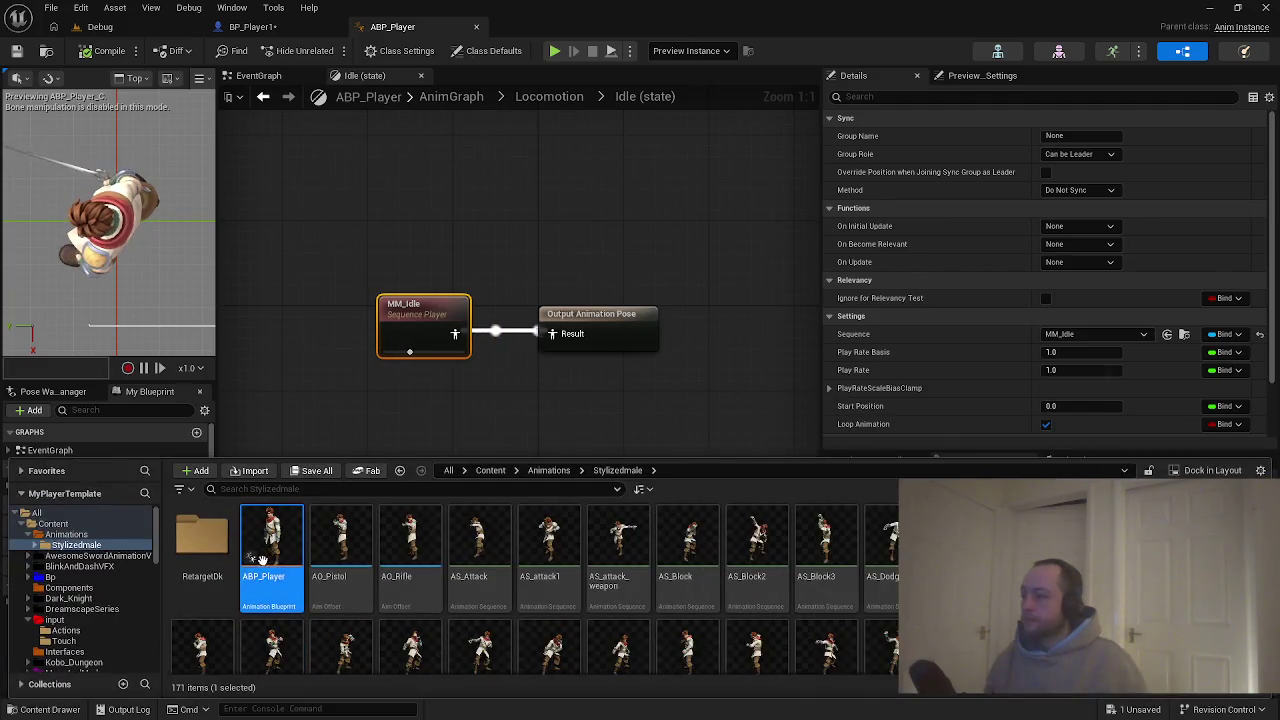
{"action": "double_click", "coordinate": [202, 540]}
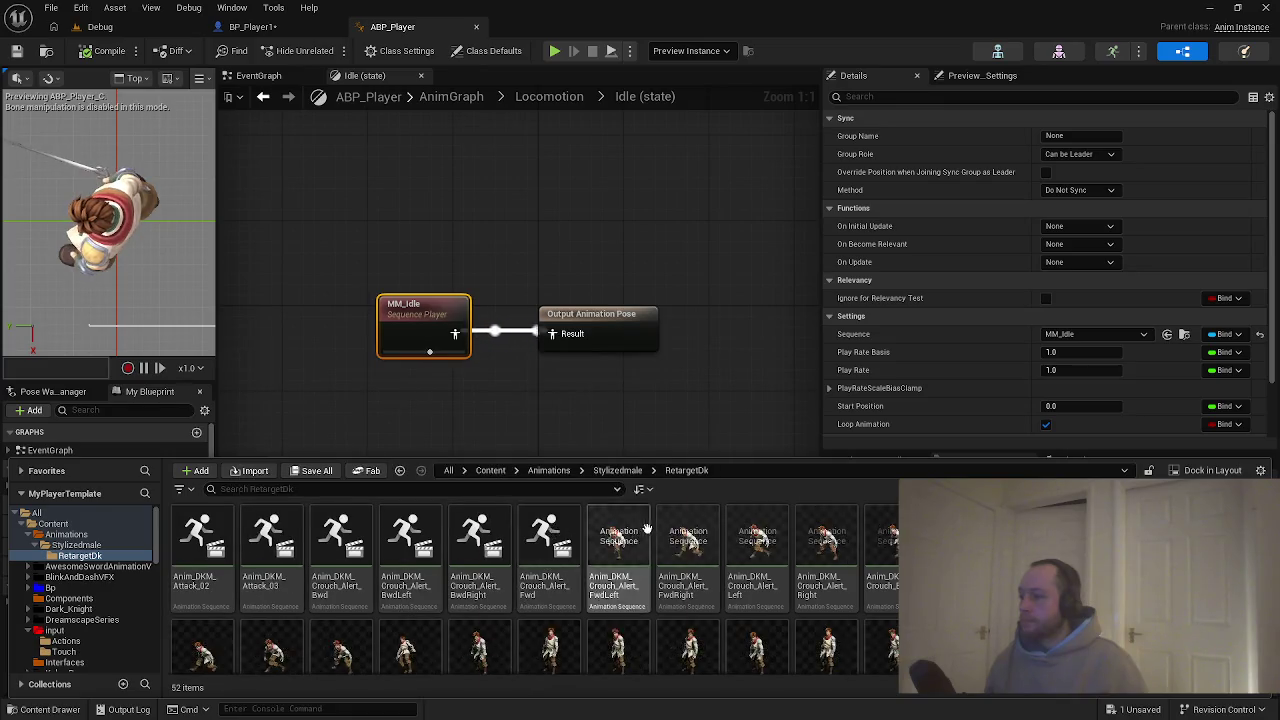
{"action": "scroll", "coordinate": [857, 563], "scroll_direction": "down", "scroll_amount": 2}
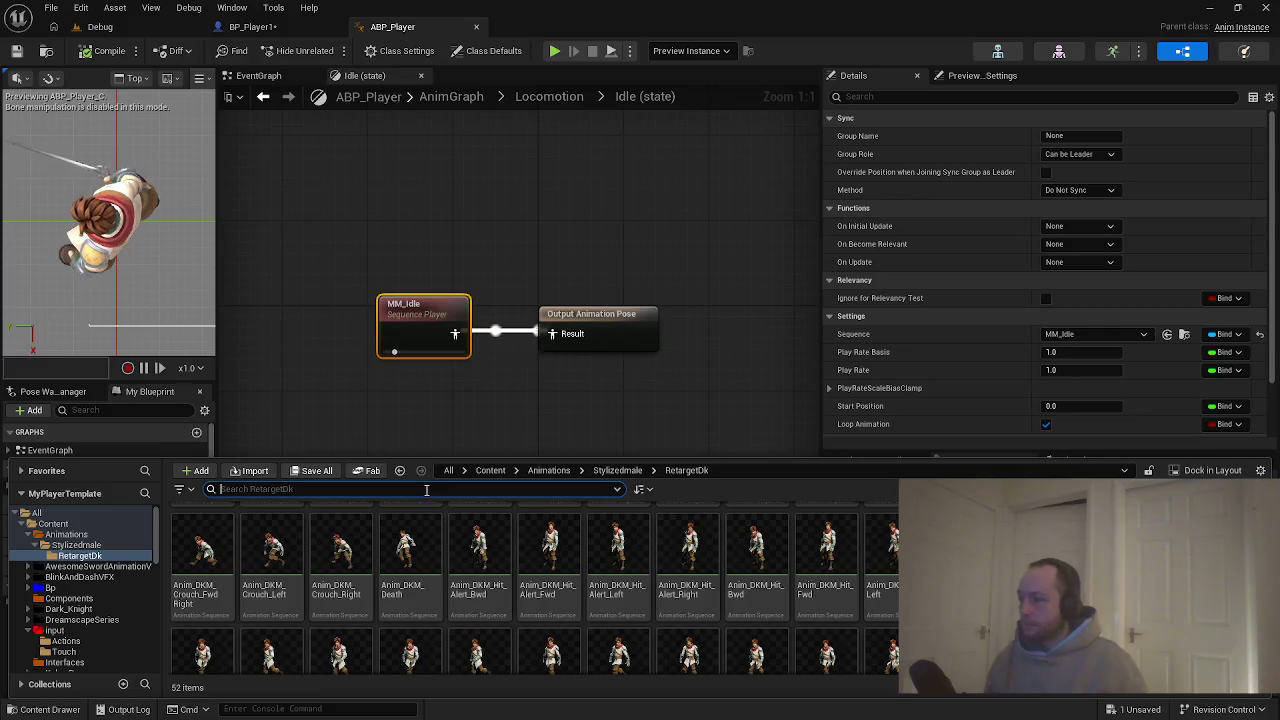
{"action": "type", "text": "os"}
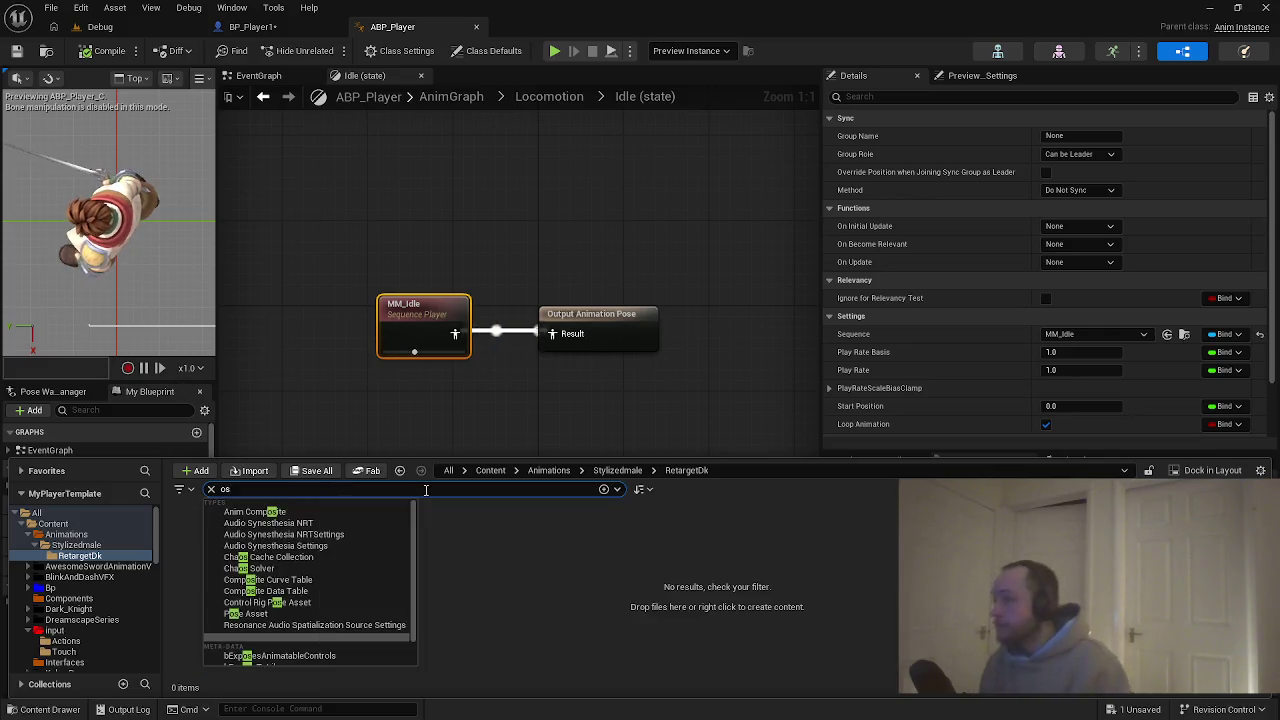
{"action": "key", "text": "BackSpace"}
{"action": "key", "text": "BackSpace"}
{"action": "type", "text": "id"}
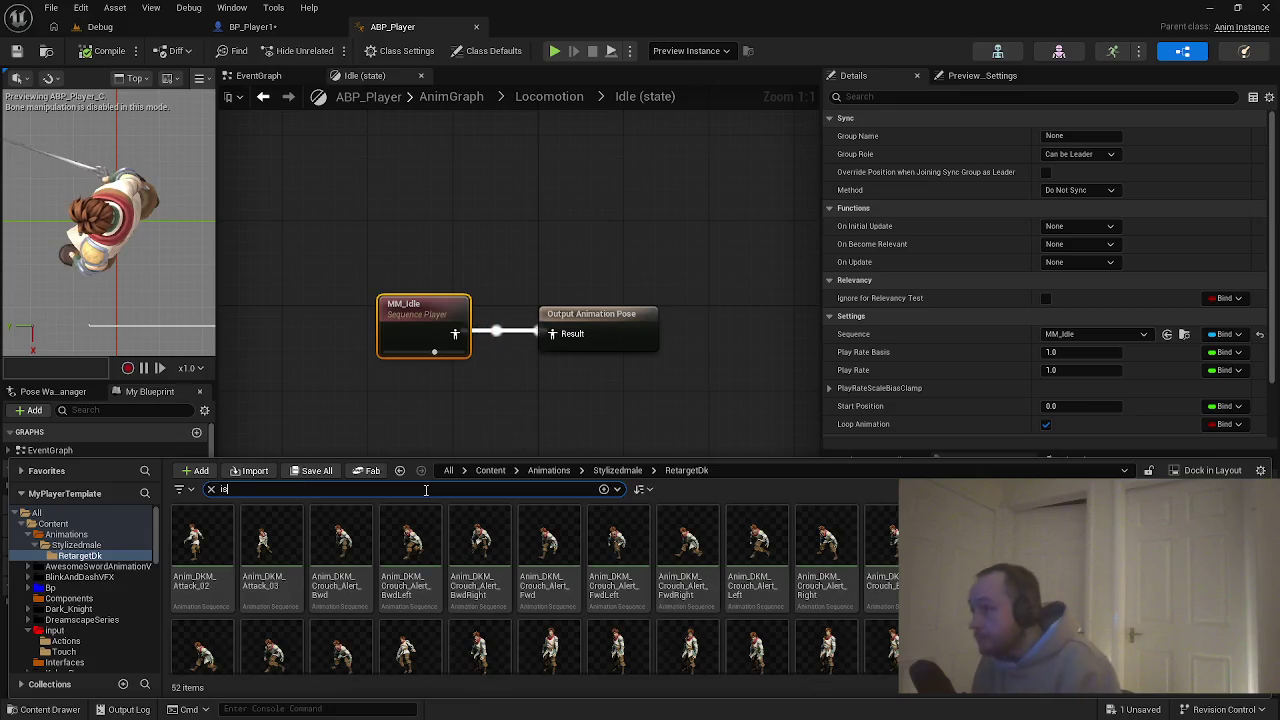
{"action": "type", "text": "le"}
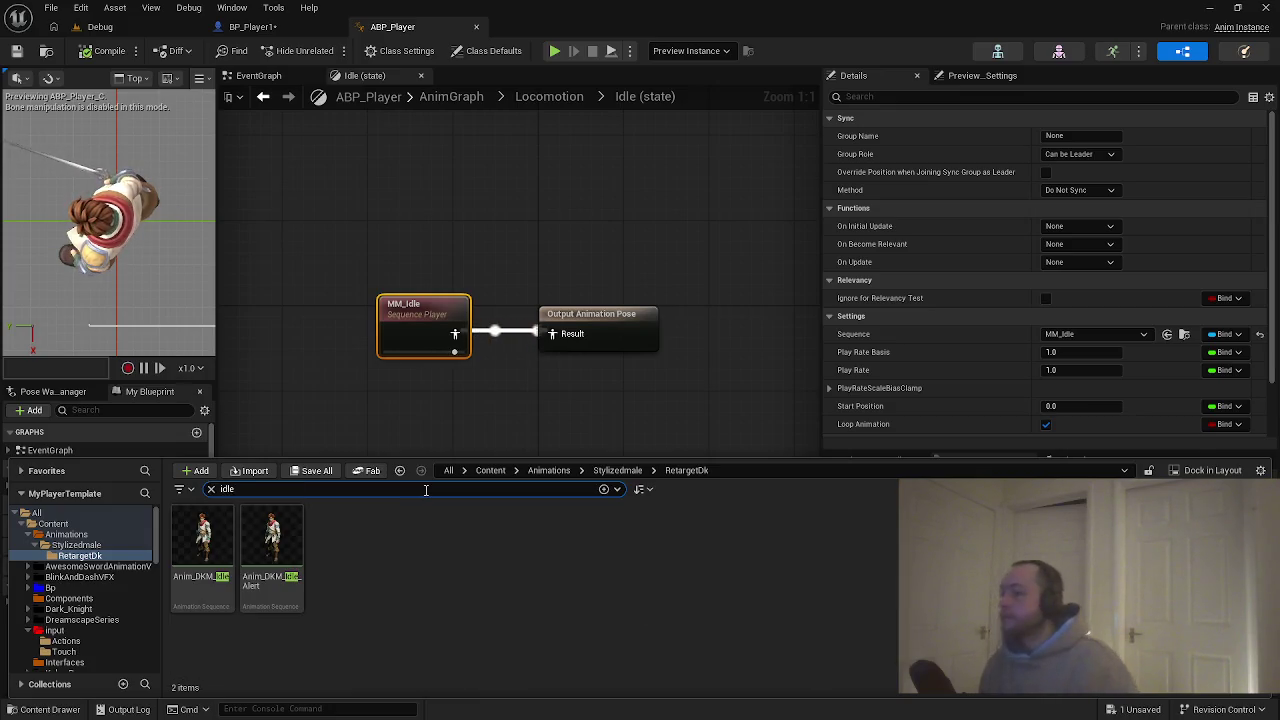
{"action": "mouse_move", "coordinate": [202, 540]}
{"action": "left_mouse_down"}
{"action": "mouse_move", "coordinate": [314, 480]}
{"action": "mouse_move", "coordinate": [390, 212]}
{"action": "left_mouse_up"}
{"action": "left_click_drag", "start_coordinate": [470, 248], "coordinate": [553, 333]}
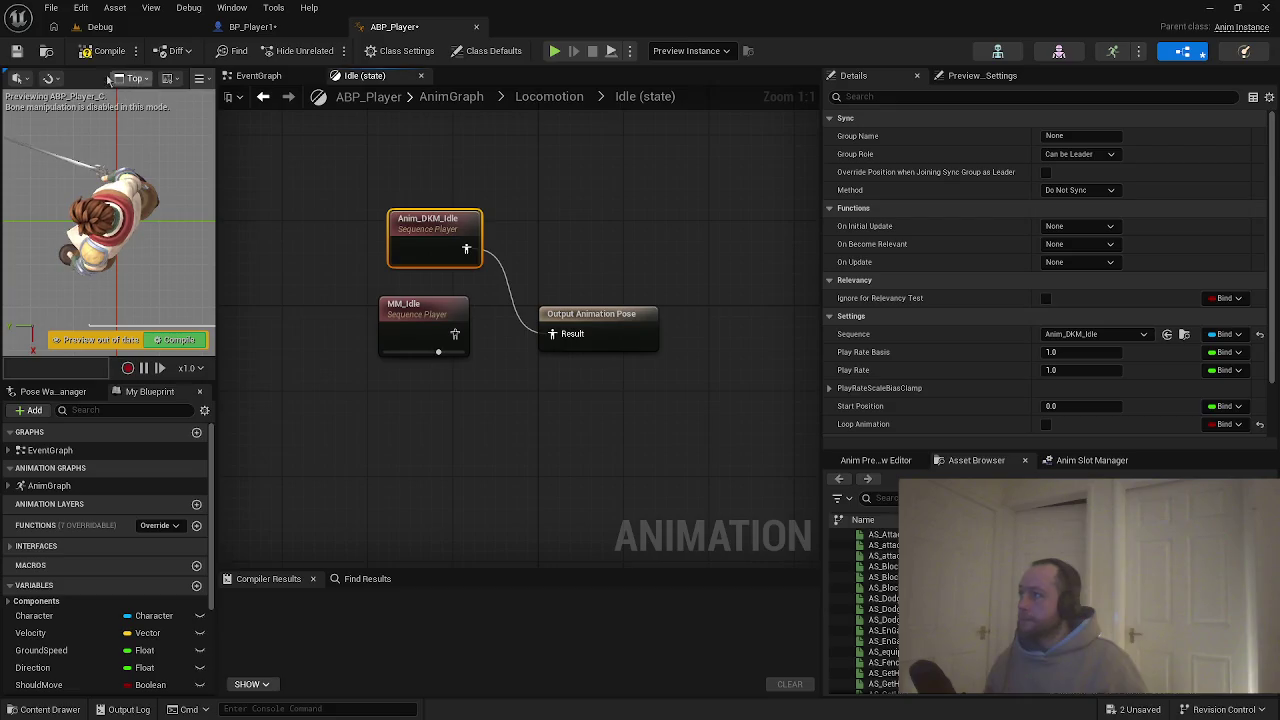
Compile the blueprint and switch the preview to the Bottom view, then back to Perspective.
{"action": "left_click", "coordinate": [86, 55]}
{"action": "left_click", "coordinate": [135, 78]}
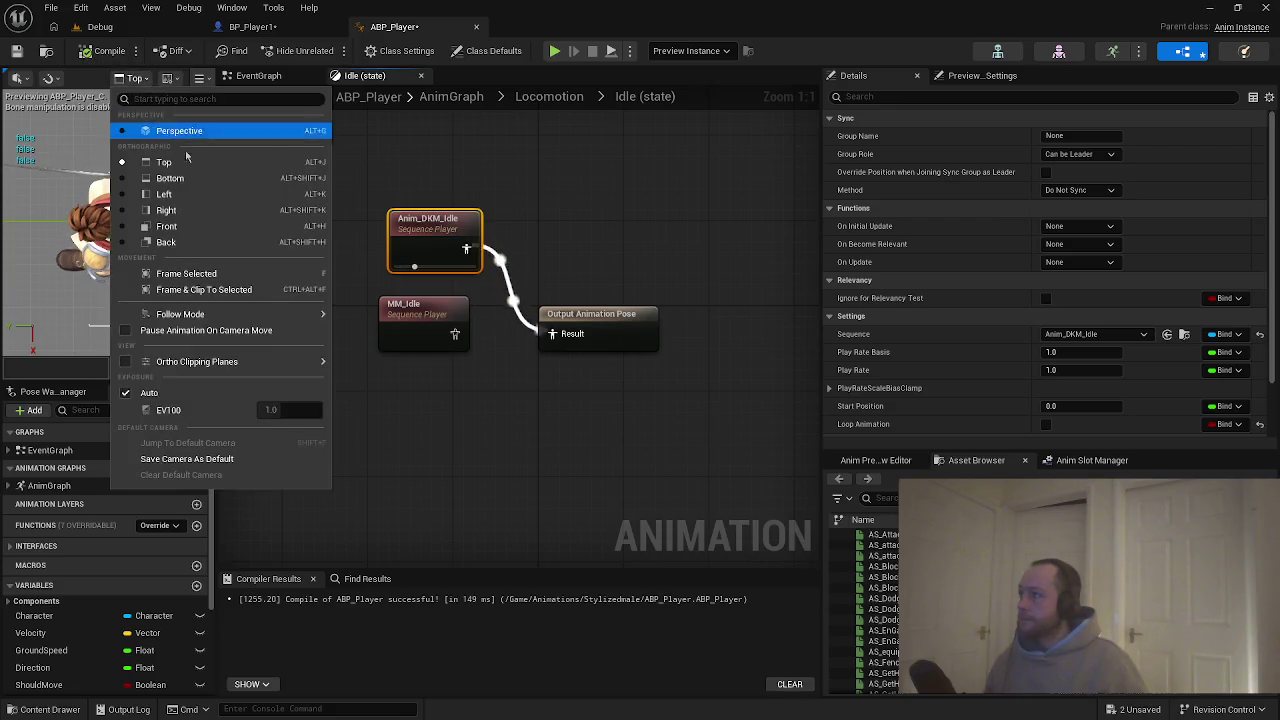
{"action": "left_click", "coordinate": [170, 178]}
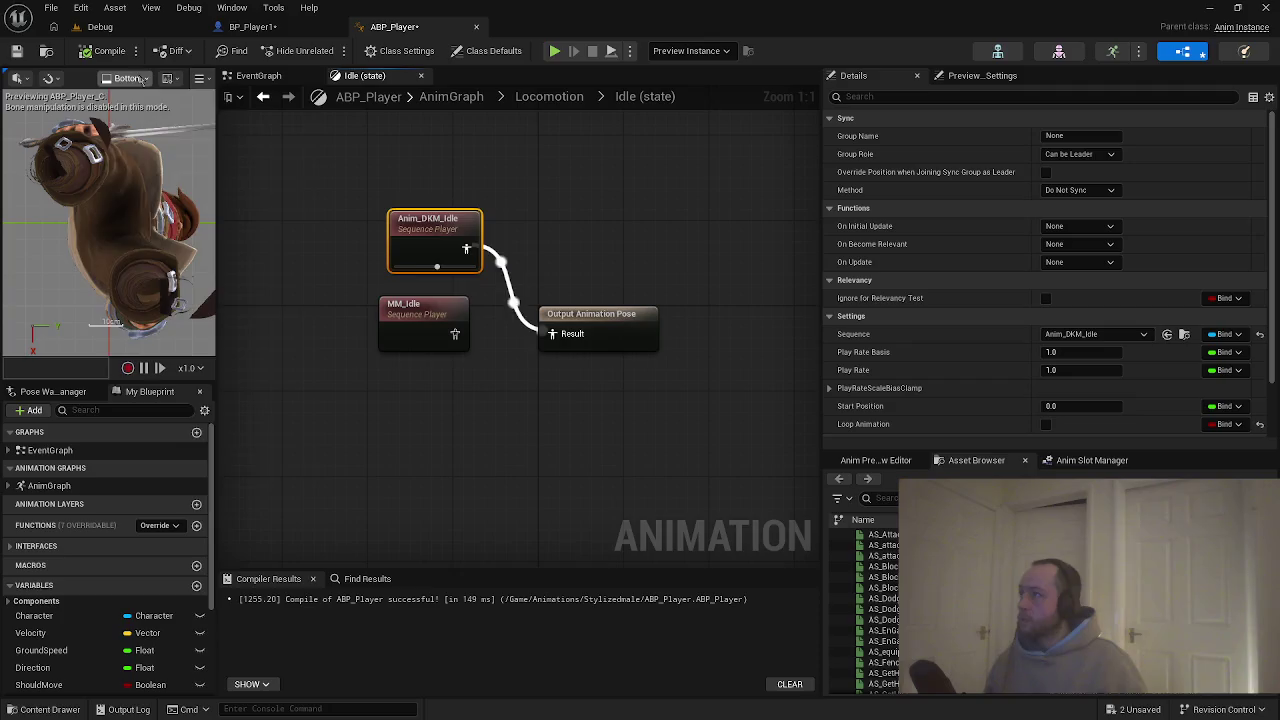
{"action": "left_click", "coordinate": [130, 78]}
{"action": "left_click", "coordinate": [150, 131]}
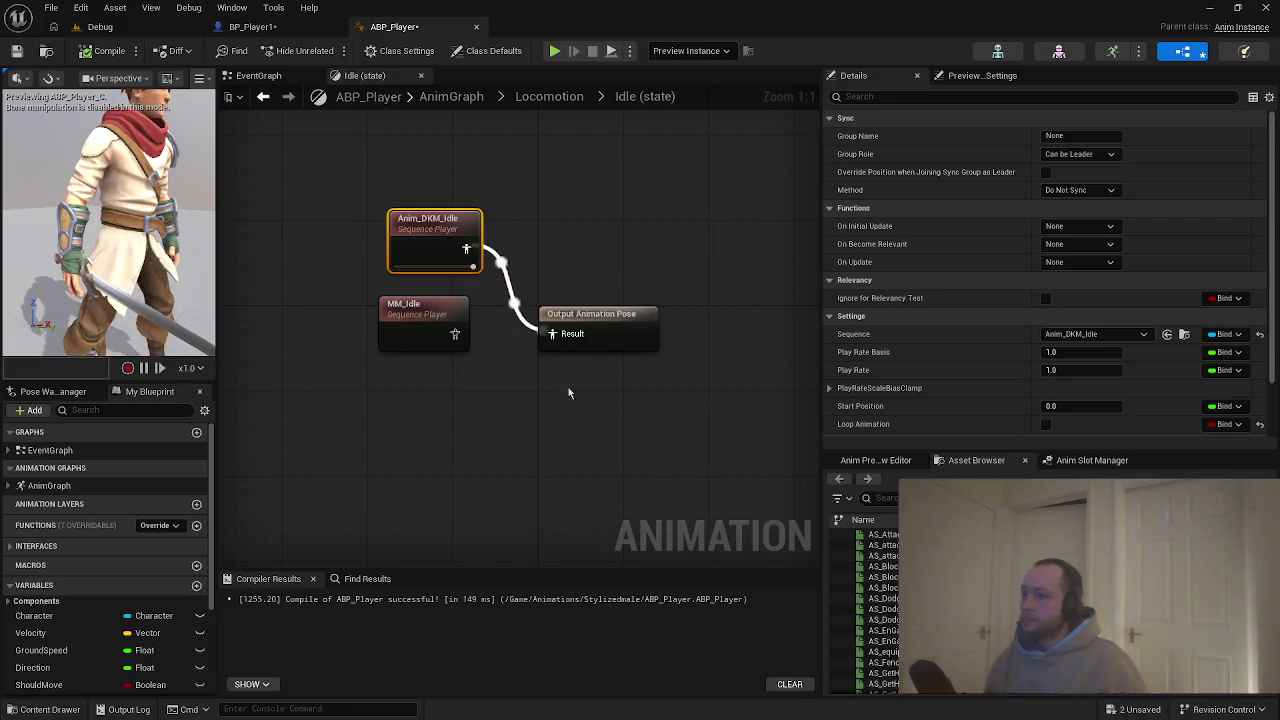
Add Anim_DKM_Idle_Alert from the Content Drawer, connect it to Result, and recompile.
{"action": "left_click", "coordinate": [547, 405]}
{"action": "key", "text": "ctrl+space"}
{"action": "mouse_move", "coordinate": [272, 550]}
{"action": "left_mouse_down"}
{"action": "mouse_move", "coordinate": [330, 525]}
{"action": "mouse_move", "coordinate": [384, 392]}
{"action": "left_mouse_up"}
{"action": "left_click_drag", "start_coordinate": [478, 430], "coordinate": [553, 334]}
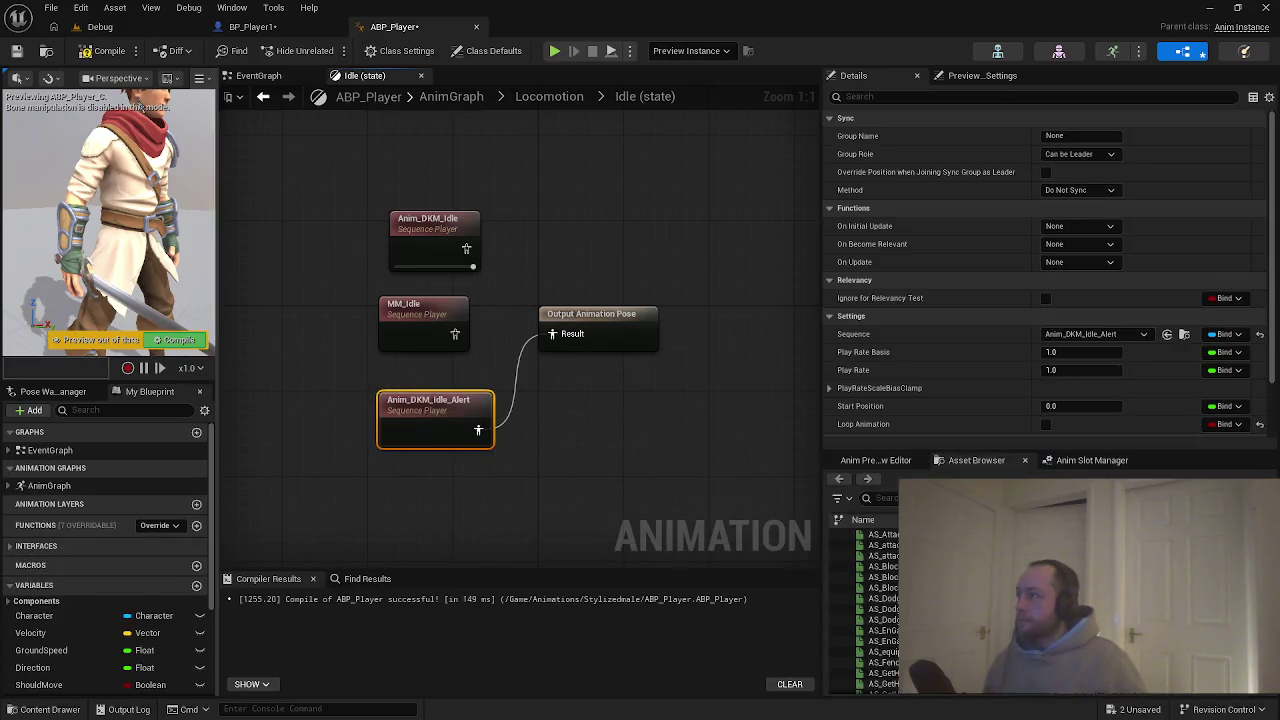
{"action": "key", "text": "F7"}
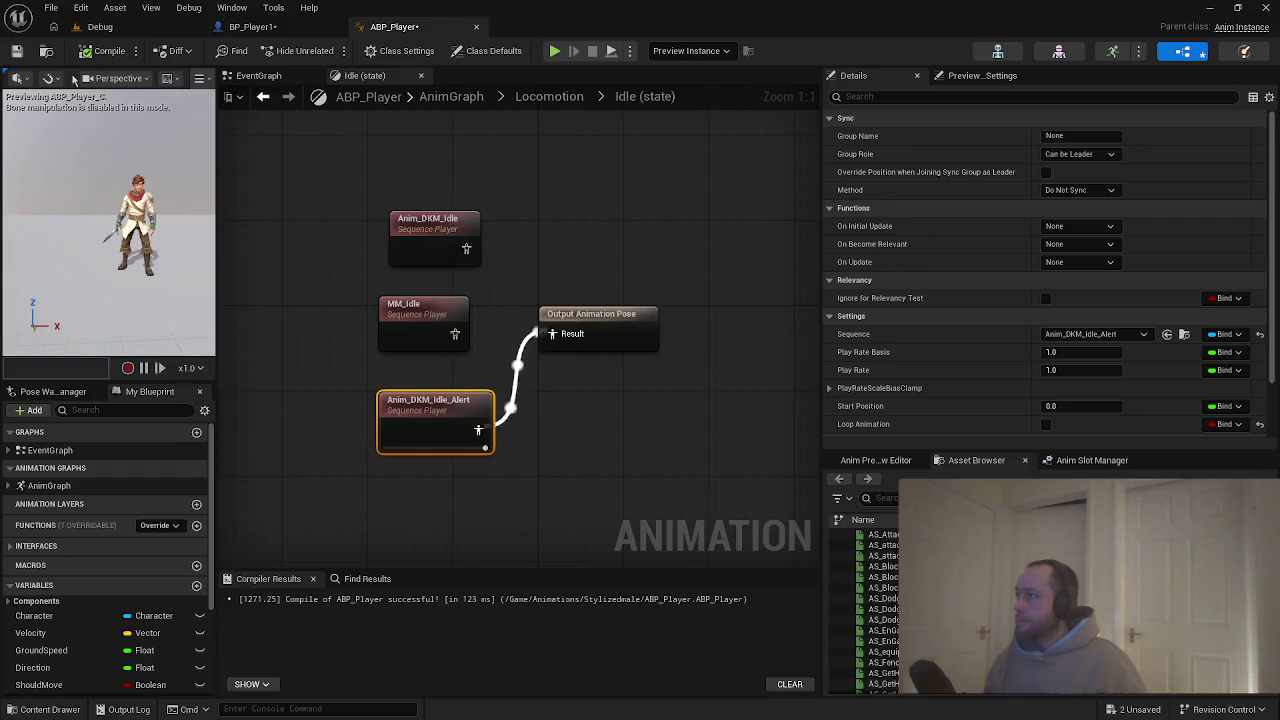
Try the Wireframe and Unlit view modes in the character preview.
{"action": "left_click", "coordinate": [200, 78]}
{"action": "mouse_move", "coordinate": [228, 103]}
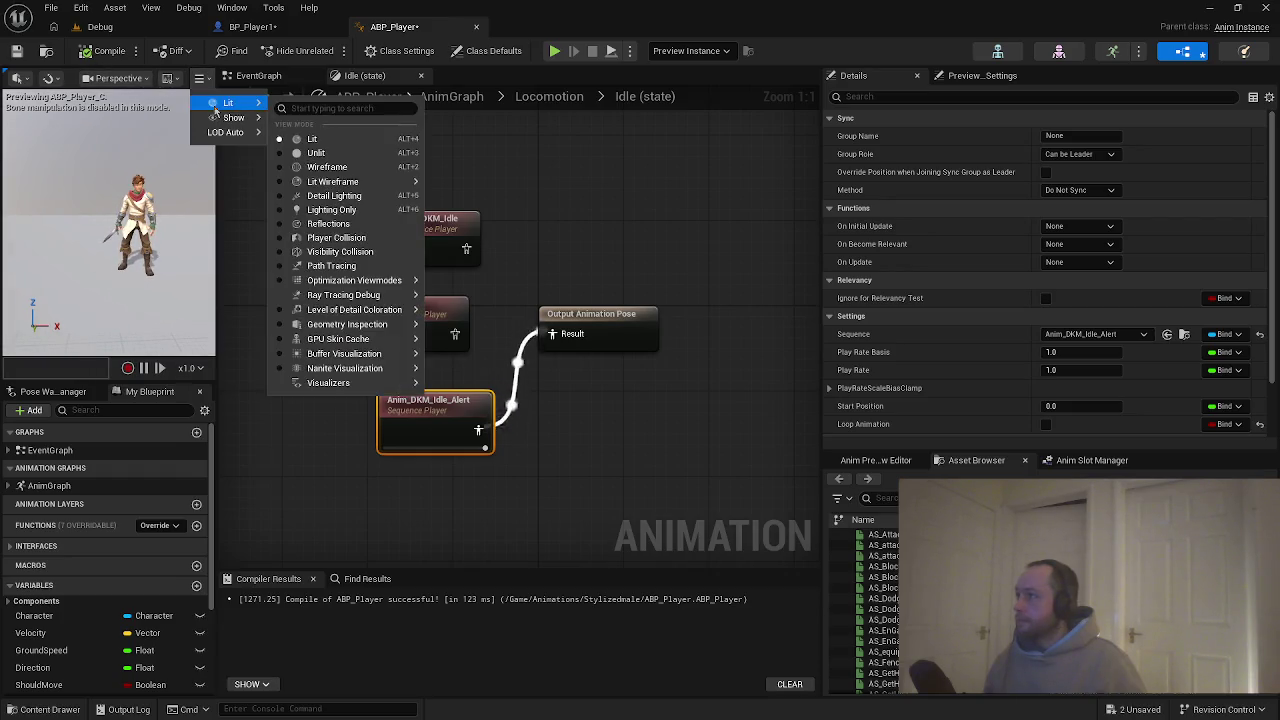
{"action": "left_click", "coordinate": [327, 167]}
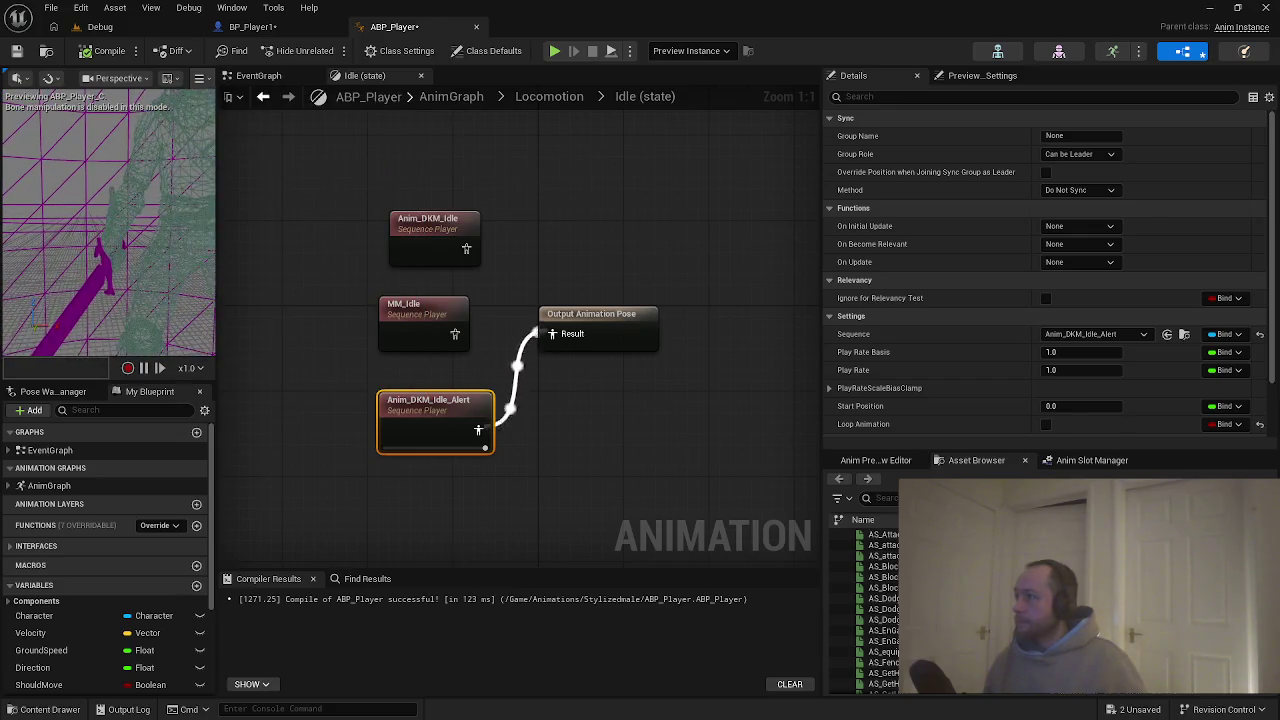
{"action": "left_click_drag", "start_coordinate": [157, 230], "coordinate": [157, 230]}
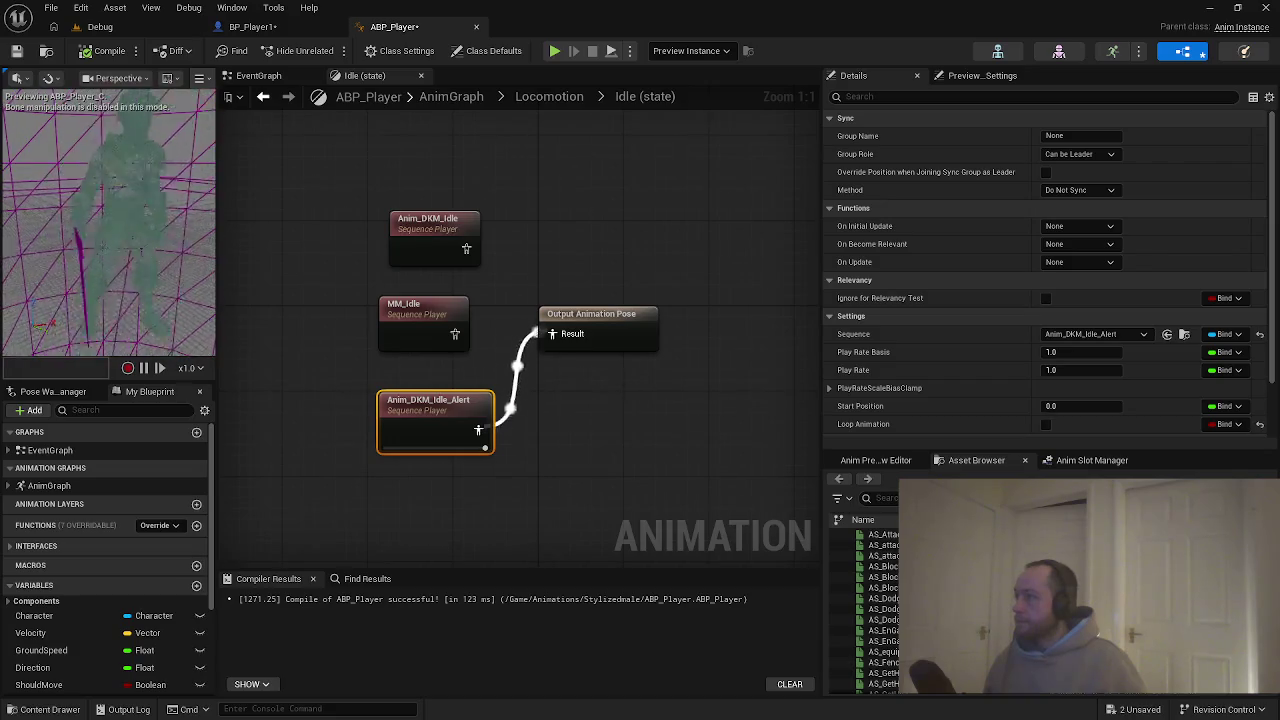
{"action": "left_click", "coordinate": [199, 78]}
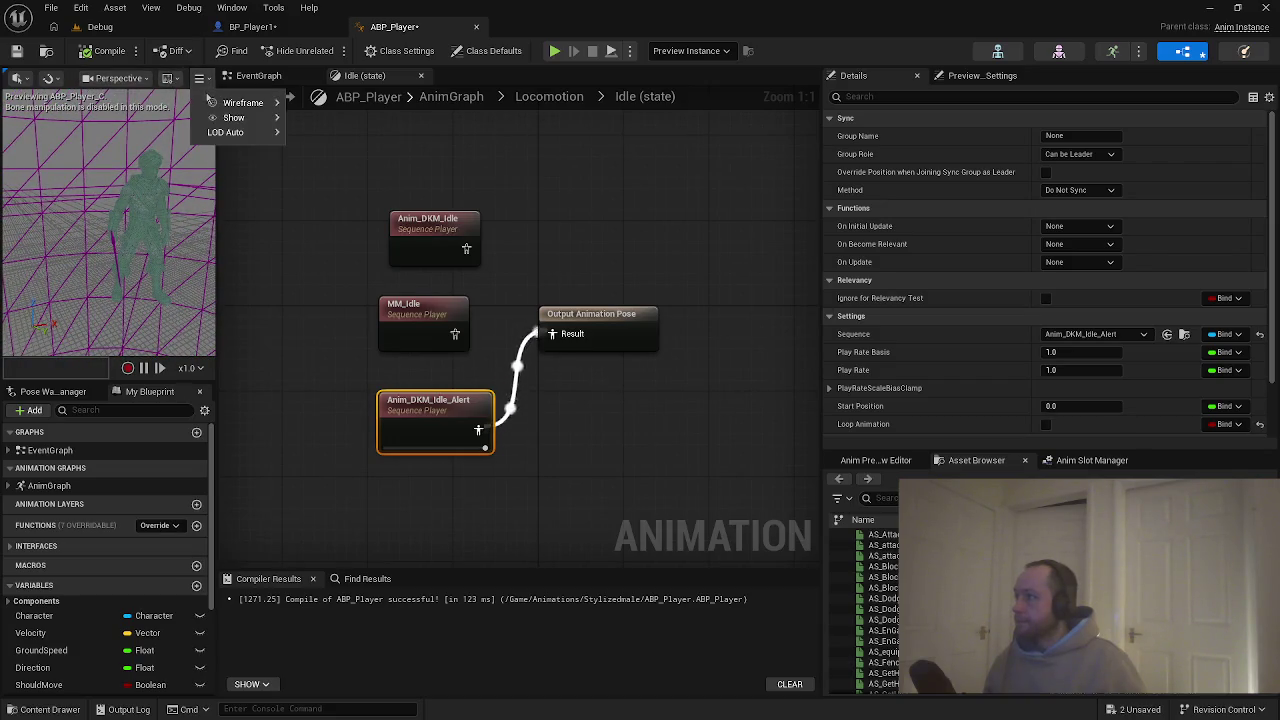
{"action": "mouse_move", "coordinate": [243, 103]}
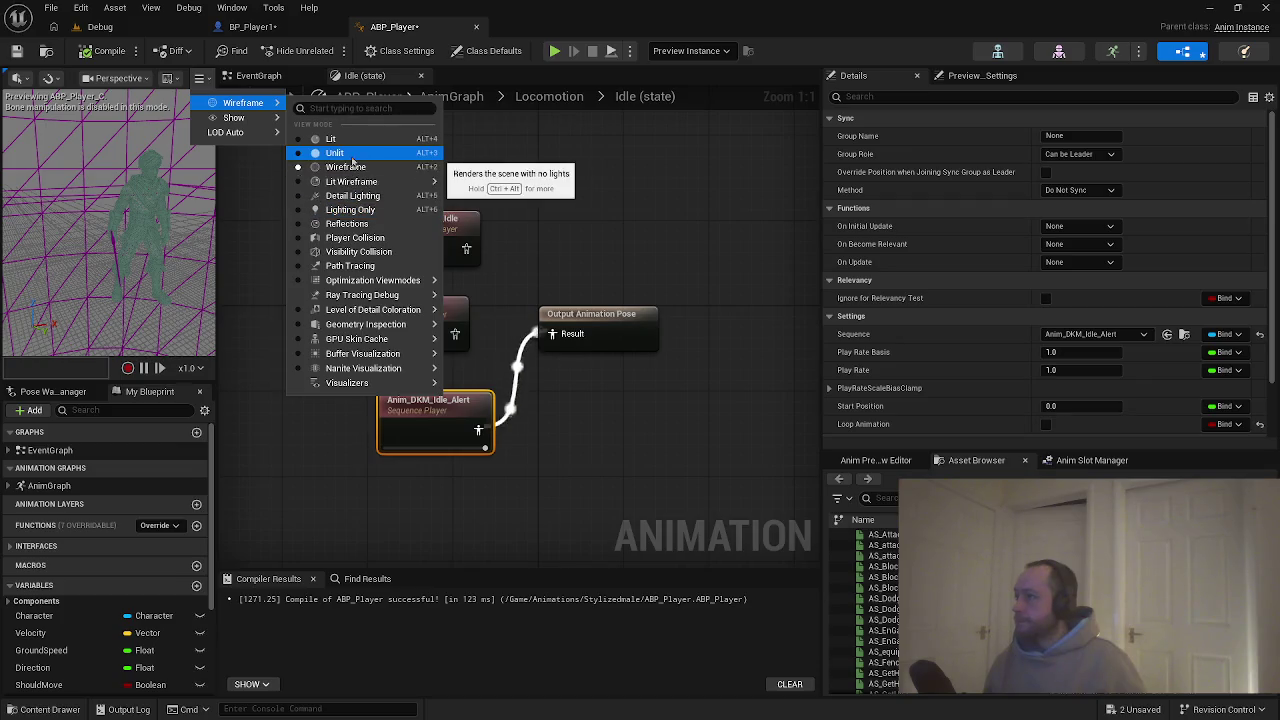
{"action": "left_click", "coordinate": [340, 154]}
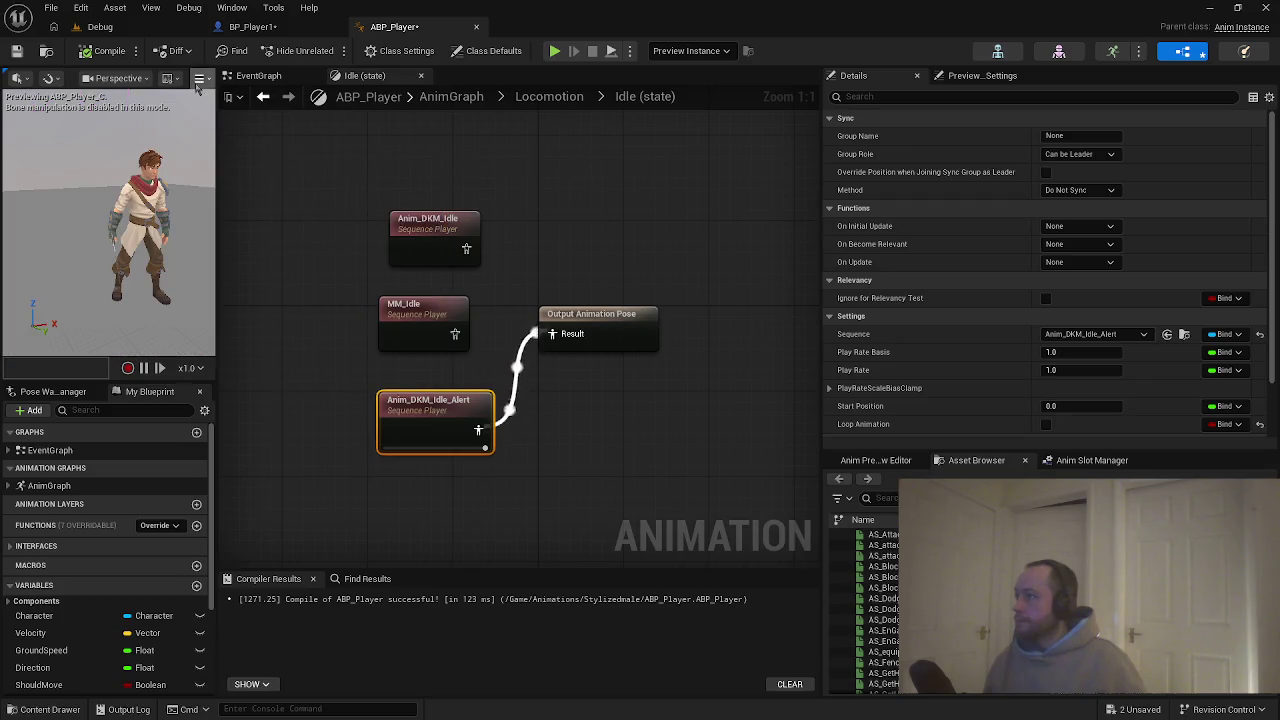
Switch the preview to Lit Wireframe, then to a lighting-only mode, and orbit the character.
{"action": "left_click", "coordinate": [198, 85]}
{"action": "mouse_move", "coordinate": [232, 103]}
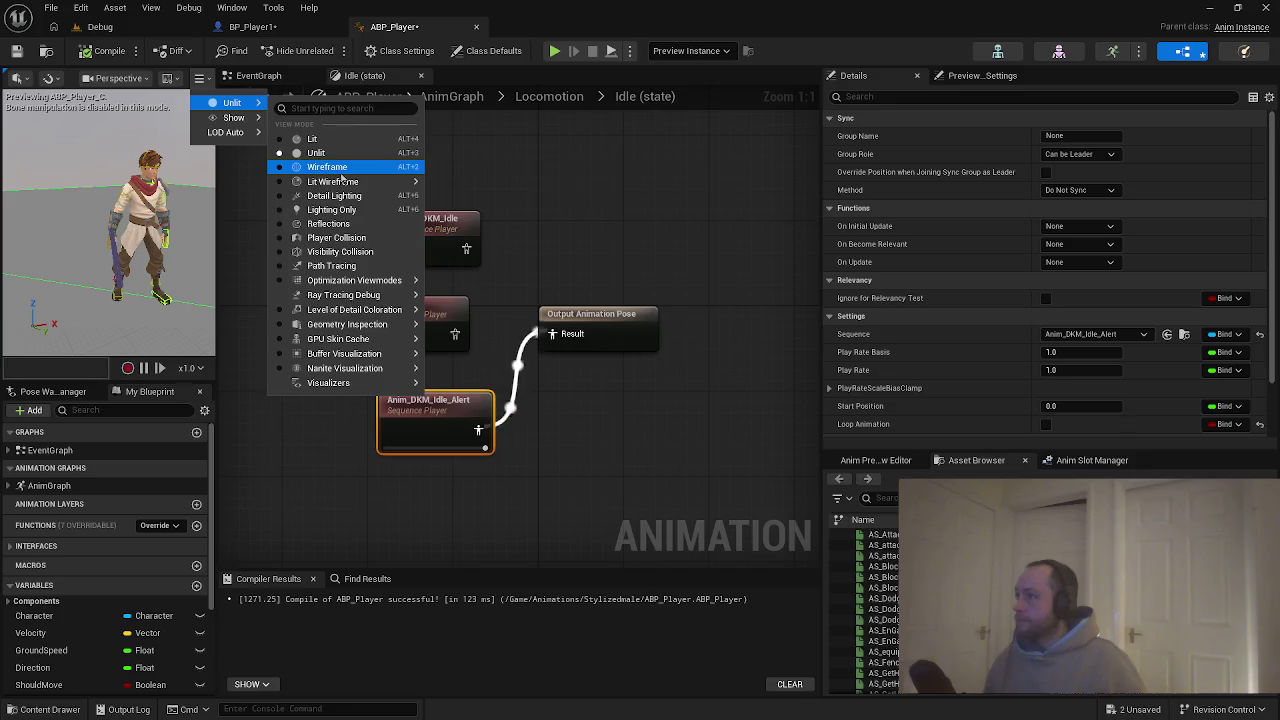
{"action": "left_click", "coordinate": [340, 168]}
{"action": "scroll", "coordinate": [168, 238], "scroll_direction": "up", "scroll_amount": 3}
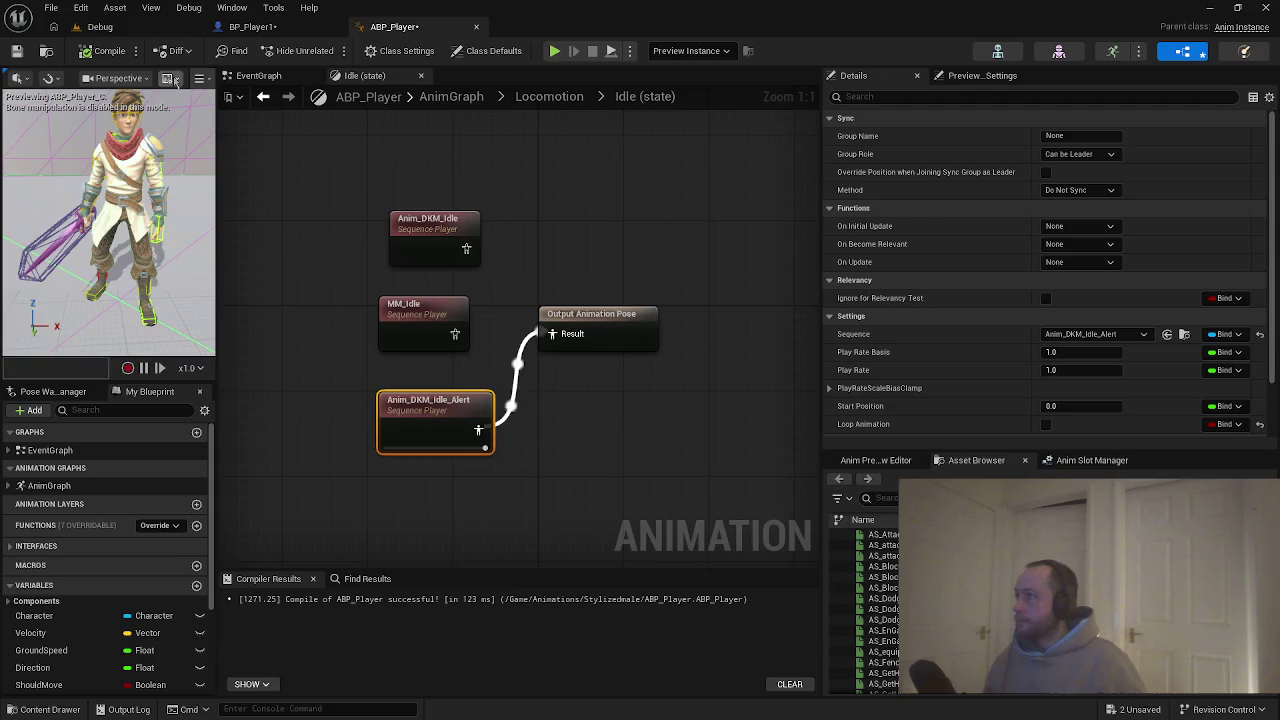
{"action": "left_click", "coordinate": [200, 78]}
{"action": "mouse_move", "coordinate": [245, 102]}
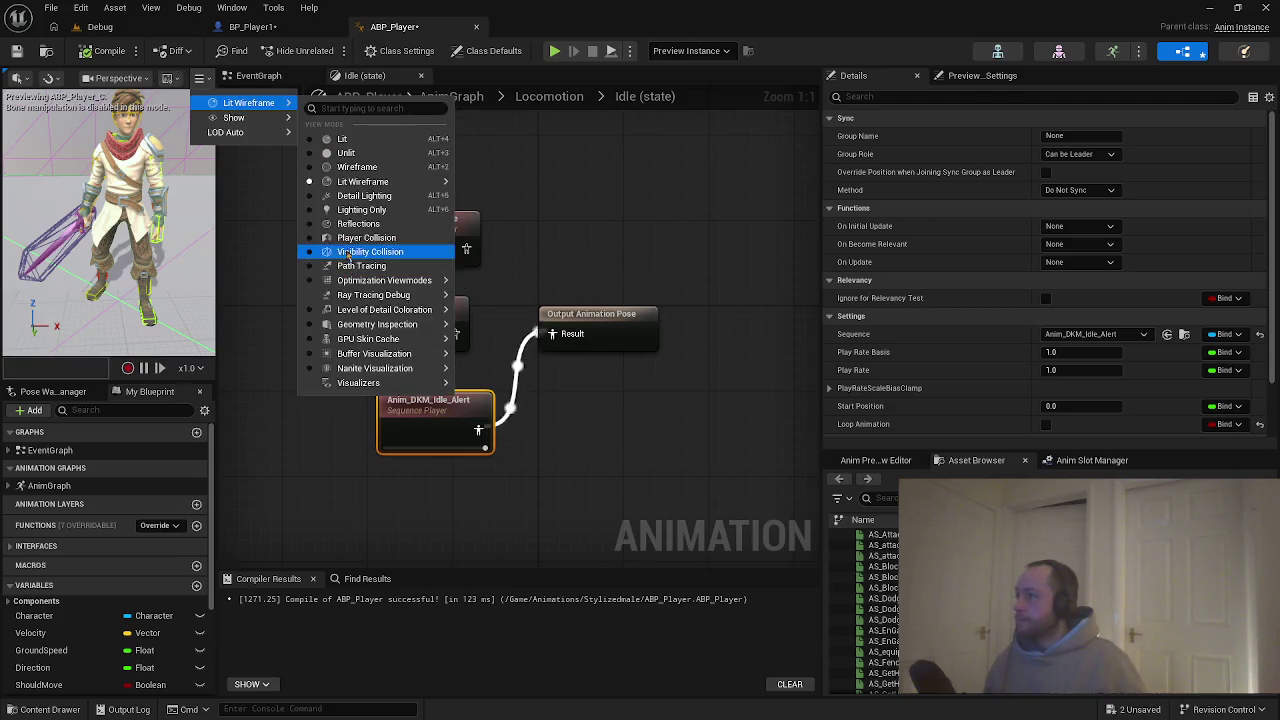
{"action": "left_click", "coordinate": [355, 209]}
{"action": "left_click_drag", "start_coordinate": [153, 203], "coordinate": [214, 216]}
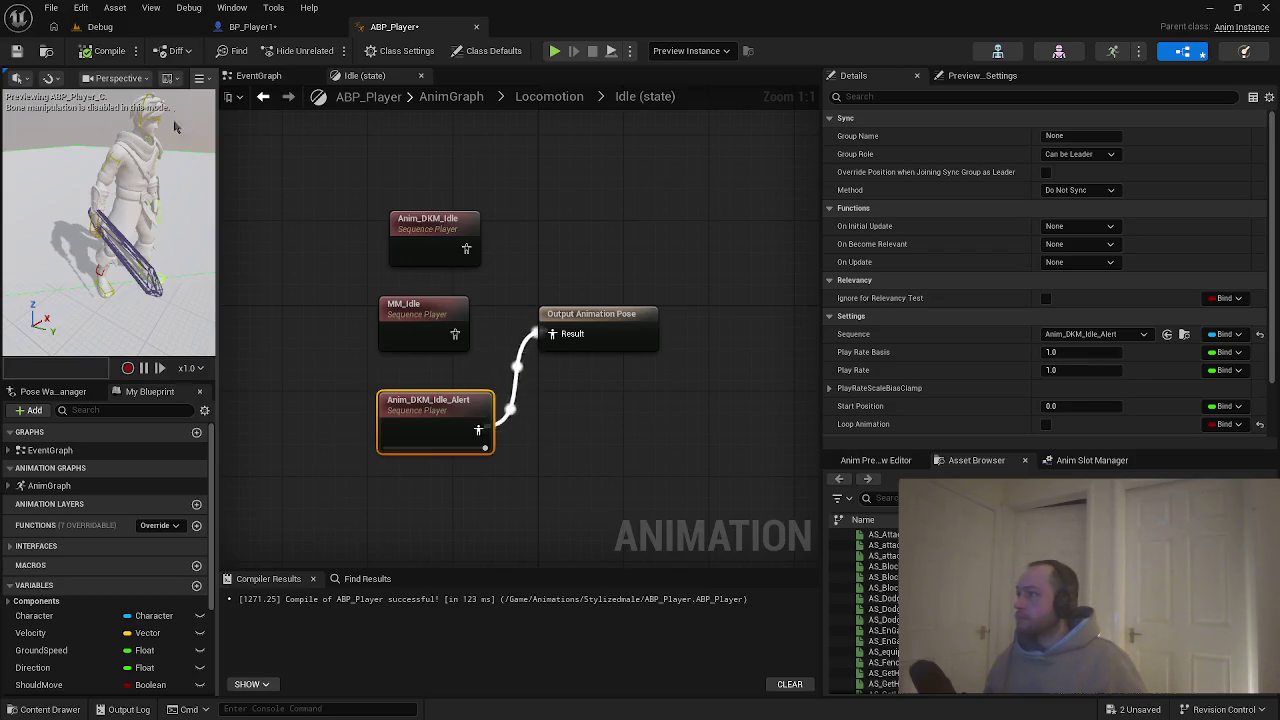
Hide the grid in the character preview's Show options.
{"action": "left_click", "coordinate": [199, 77]}
{"action": "mouse_move", "coordinate": [240, 103]}
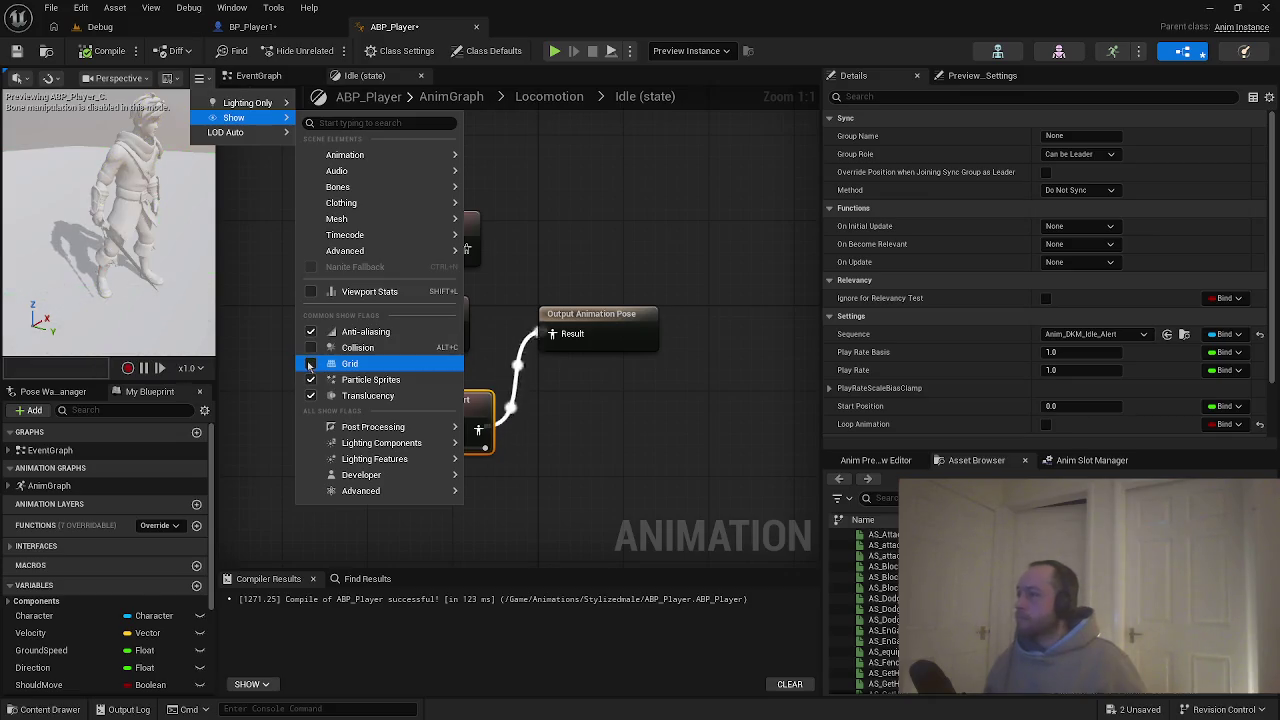
{"action": "left_click", "coordinate": [310, 364]}
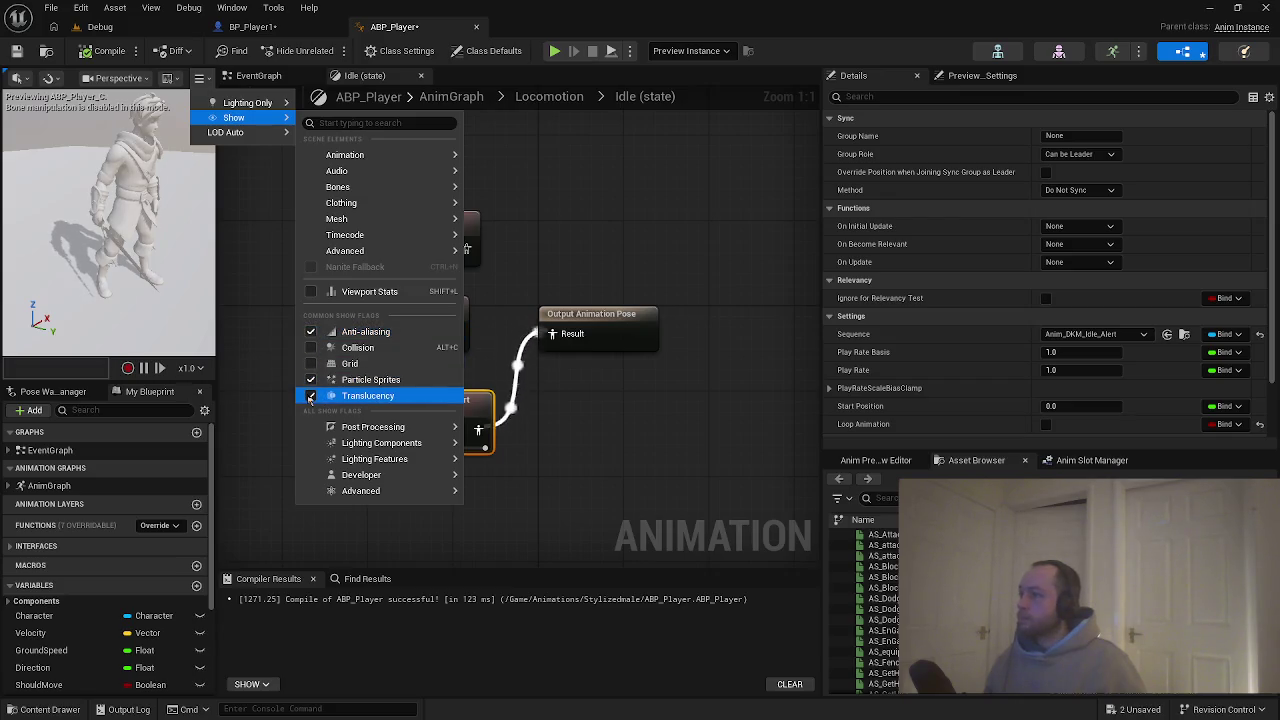
{"action": "left_click", "coordinate": [252, 258]}
Wire Anim_DKM_Idle to Result, compile, and delete the MM_Idle and Anim_DKM_Idle_Alert nodes.
{"action": "left_click_drag", "start_coordinate": [488, 399], "coordinate": [577, 414]}
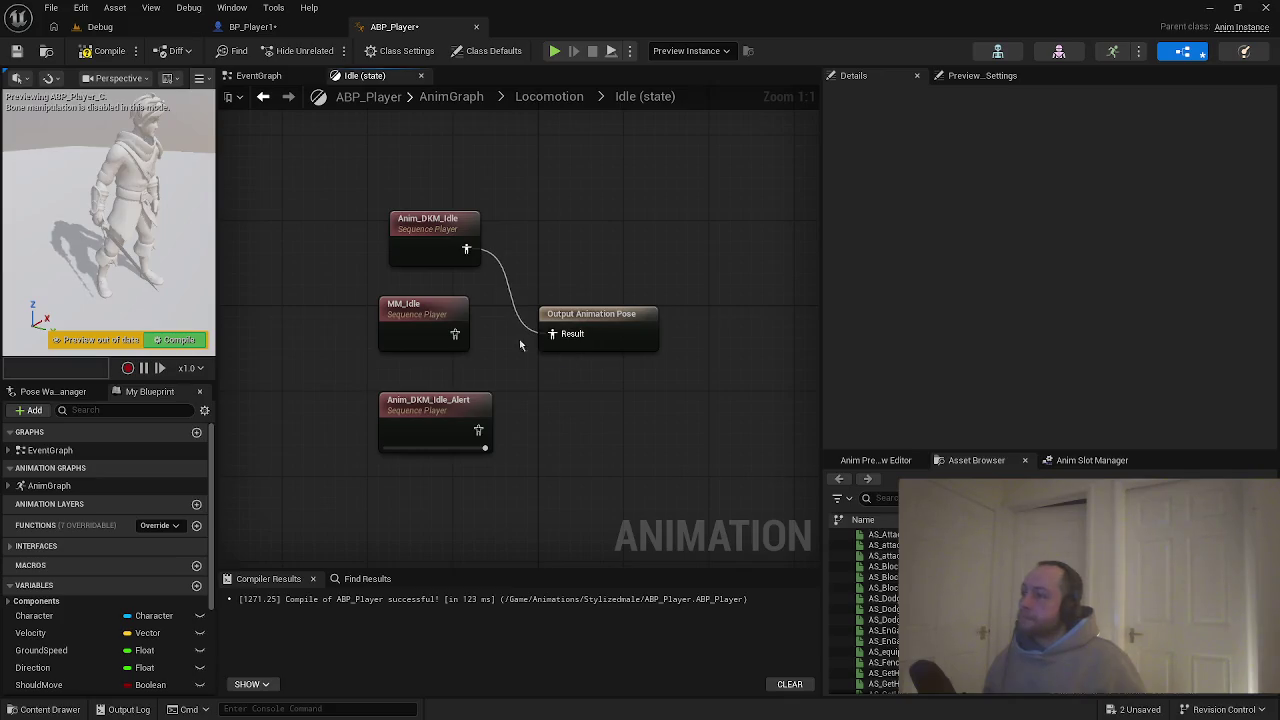
{"action": "left_click", "coordinate": [109, 57]}
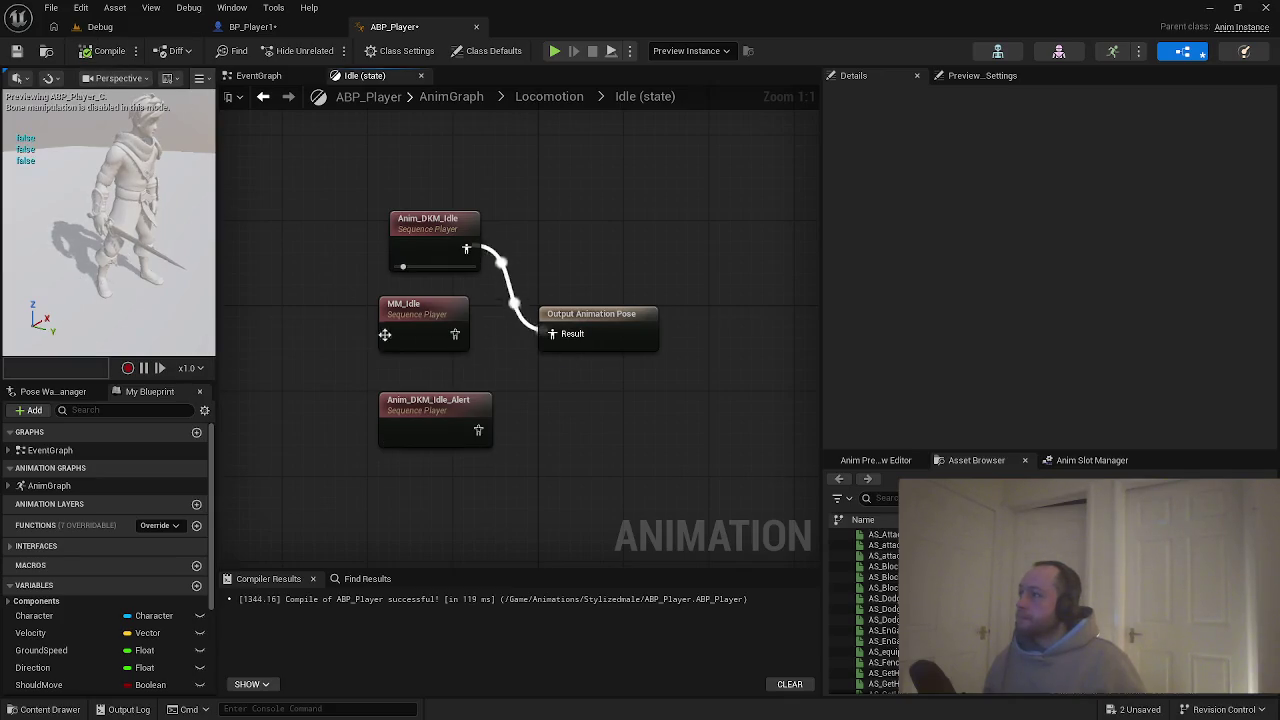
{"action": "left_click_drag", "start_coordinate": [348, 301], "coordinate": [476, 429]}
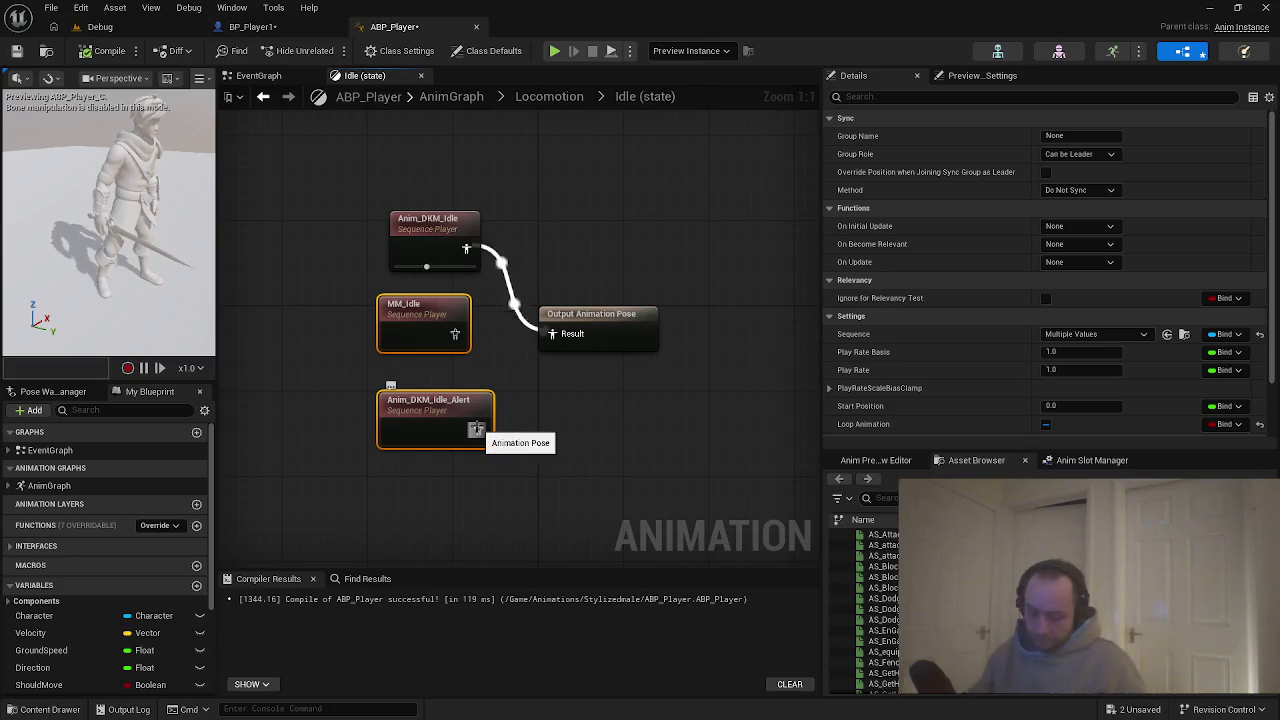
{"action": "key", "text": "Delete"}
Compile, play-test walking forward and back in the Debug level, then switch to BP_Player1.
{"action": "left_click", "coordinate": [100, 51]}
{"action": "left_click", "coordinate": [100, 26]}
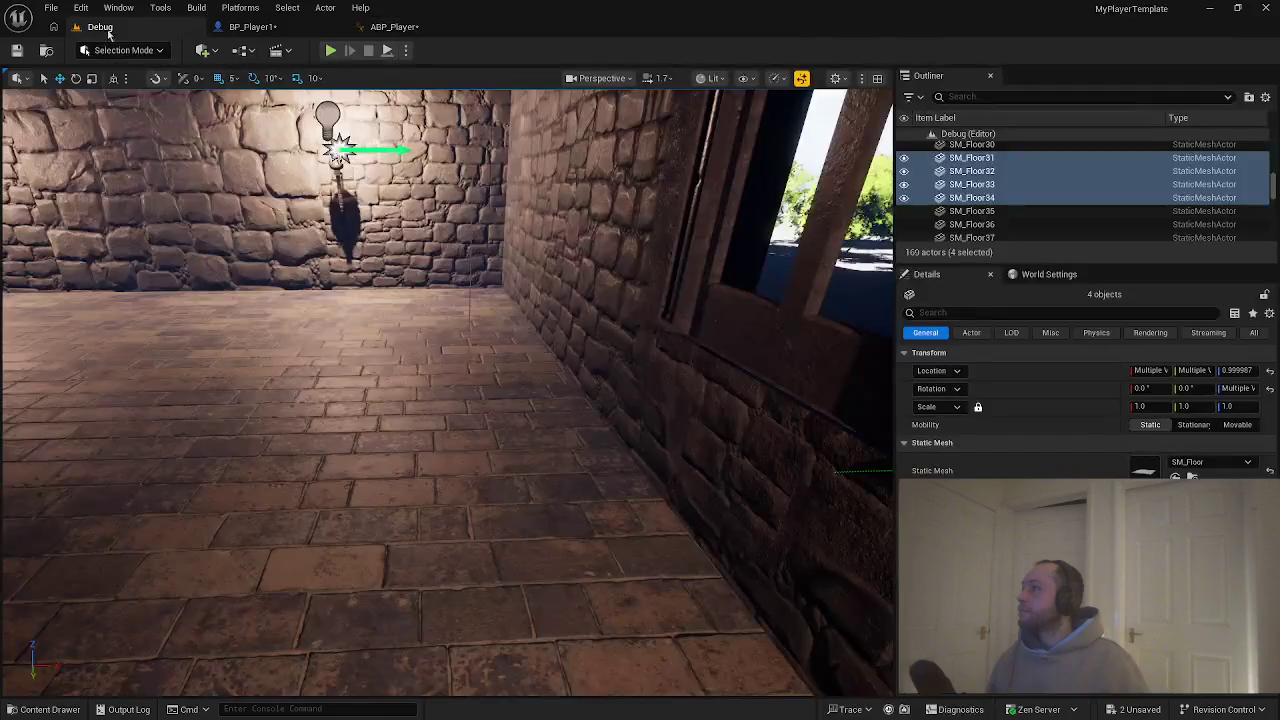
{"action": "left_click", "coordinate": [330, 50]}
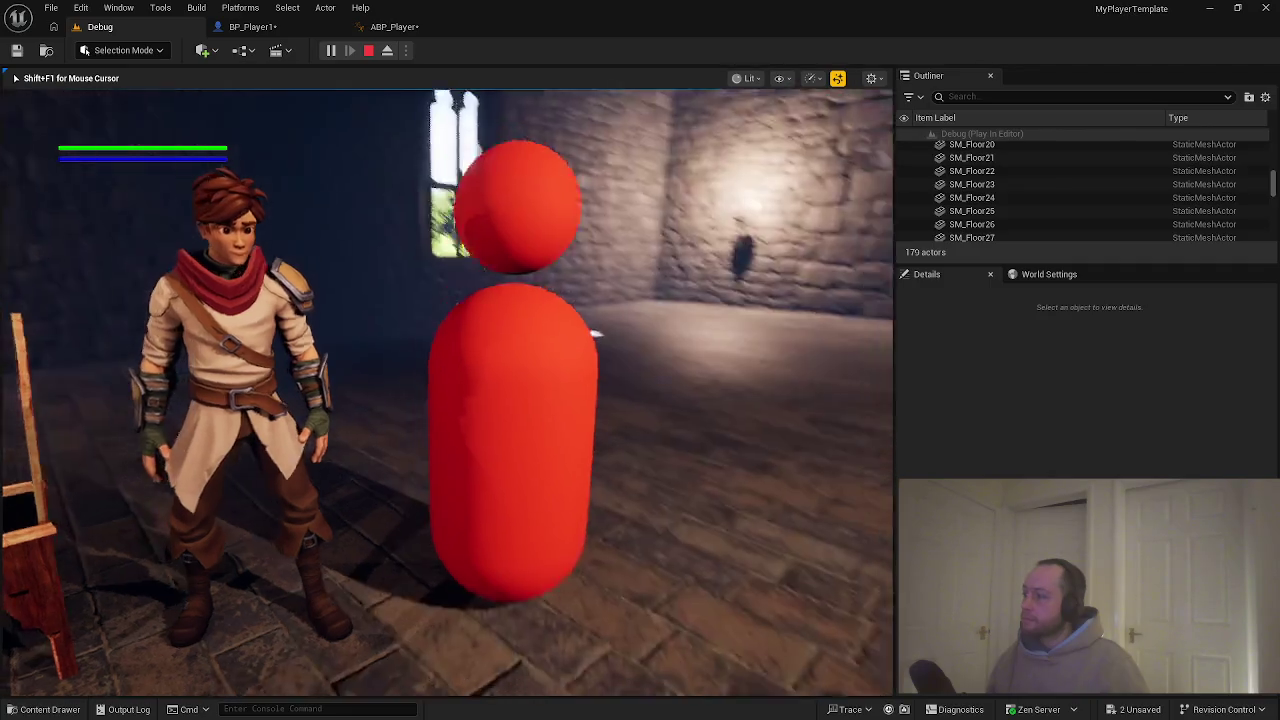
{"action": "key", "text": "w"}
{"action": "key", "text": "w"}
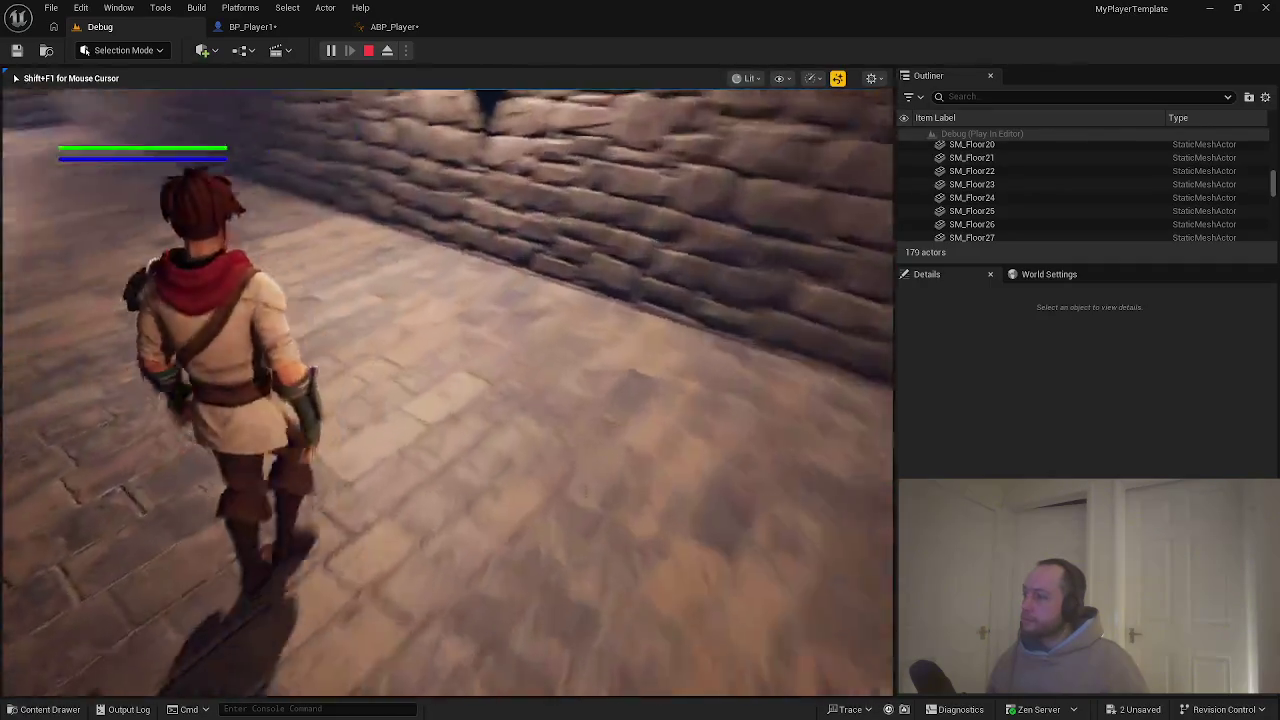
{"action": "key", "text": "w"}
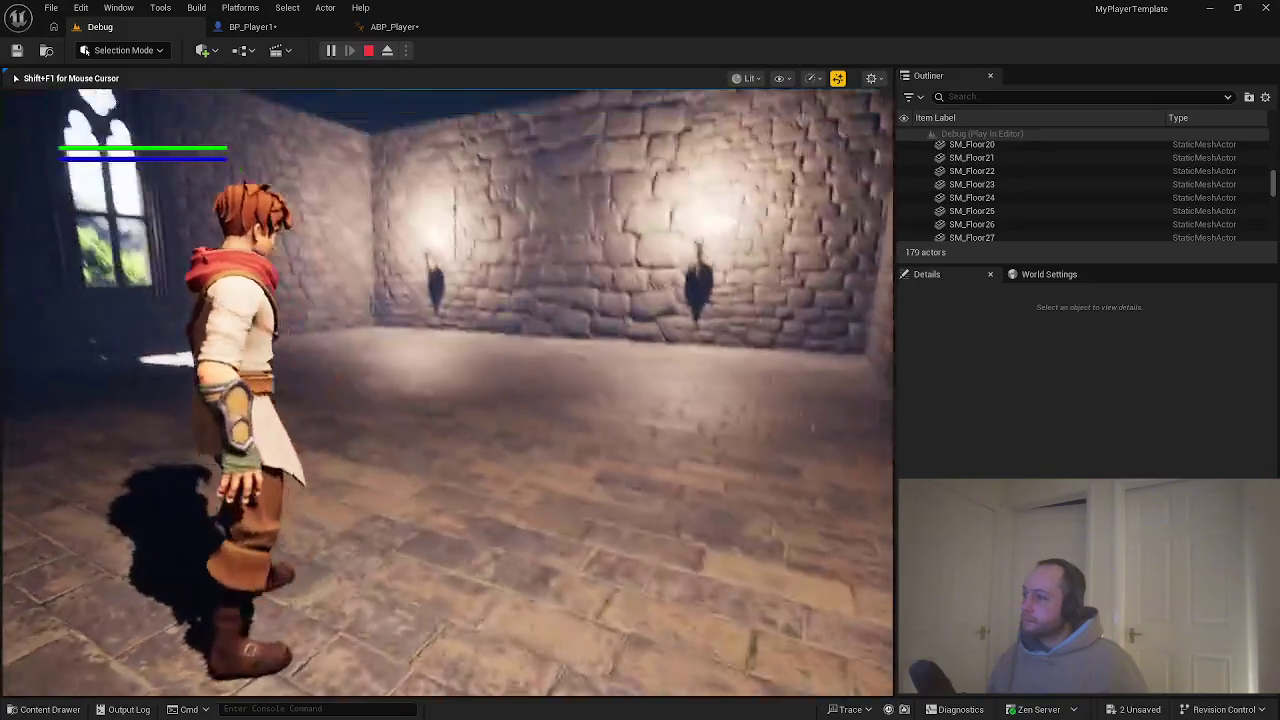
{"action": "key", "text": "s"}
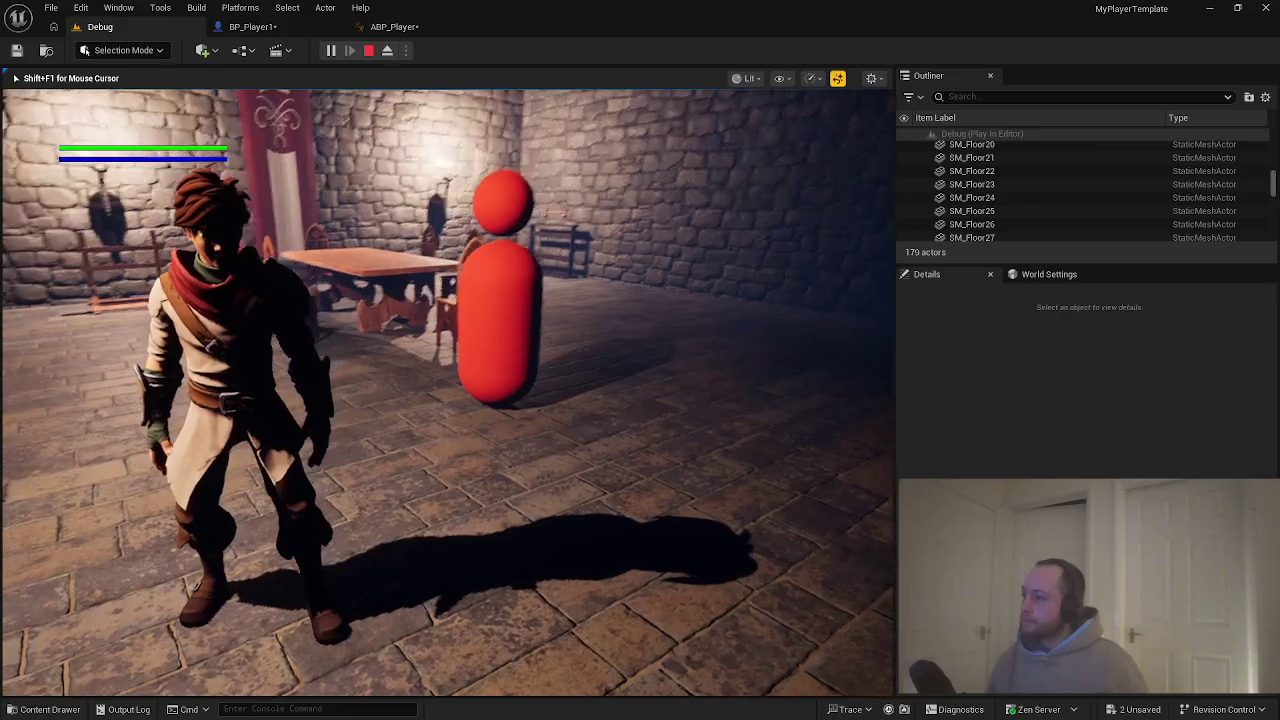
{"action": "key", "text": "Escape"}
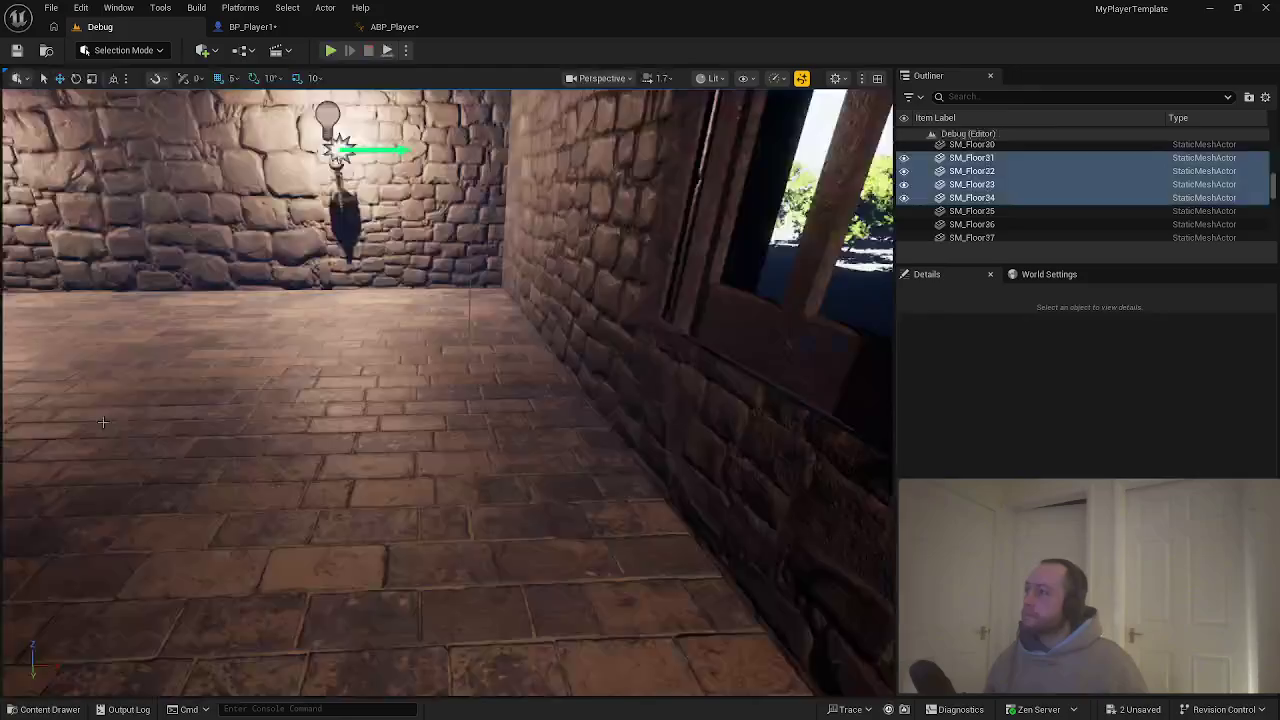
{"action": "left_click", "coordinate": [238, 27]}
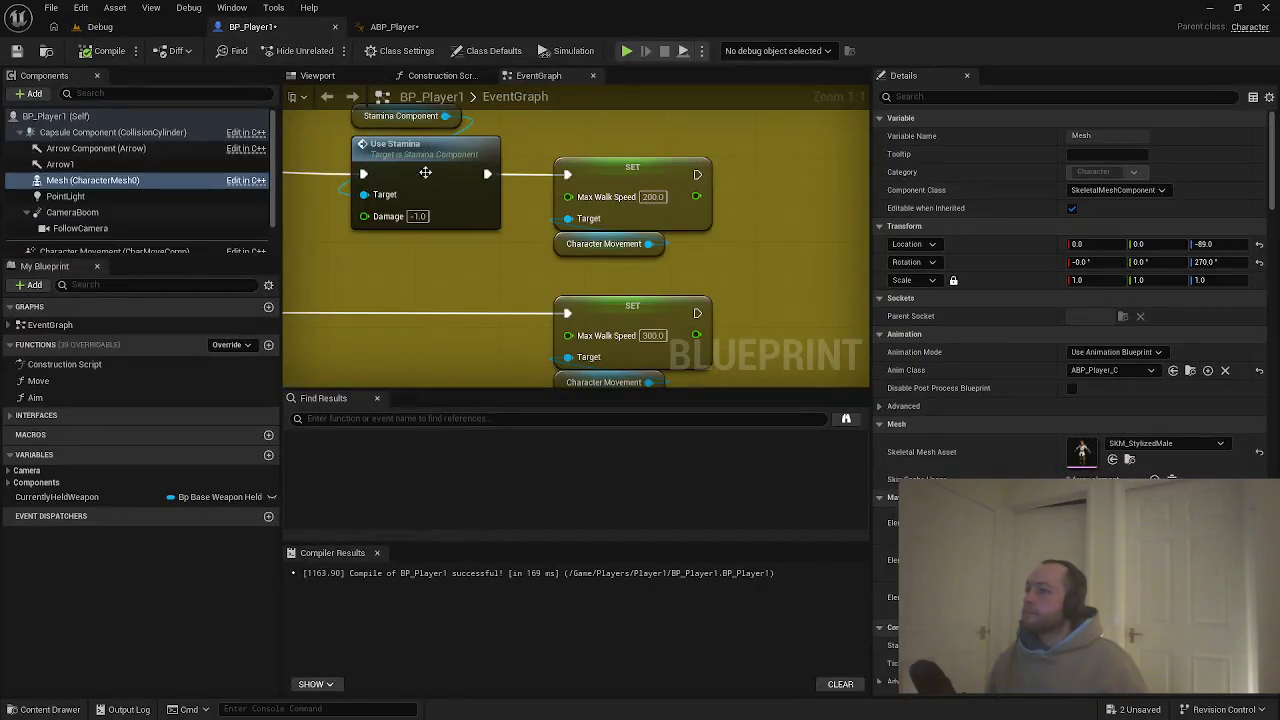
Return to ABP_Player and undo to restore the deleted MM_Idle and Anim_DKM_Idle_Alert nodes.
{"action": "left_click", "coordinate": [395, 27]}
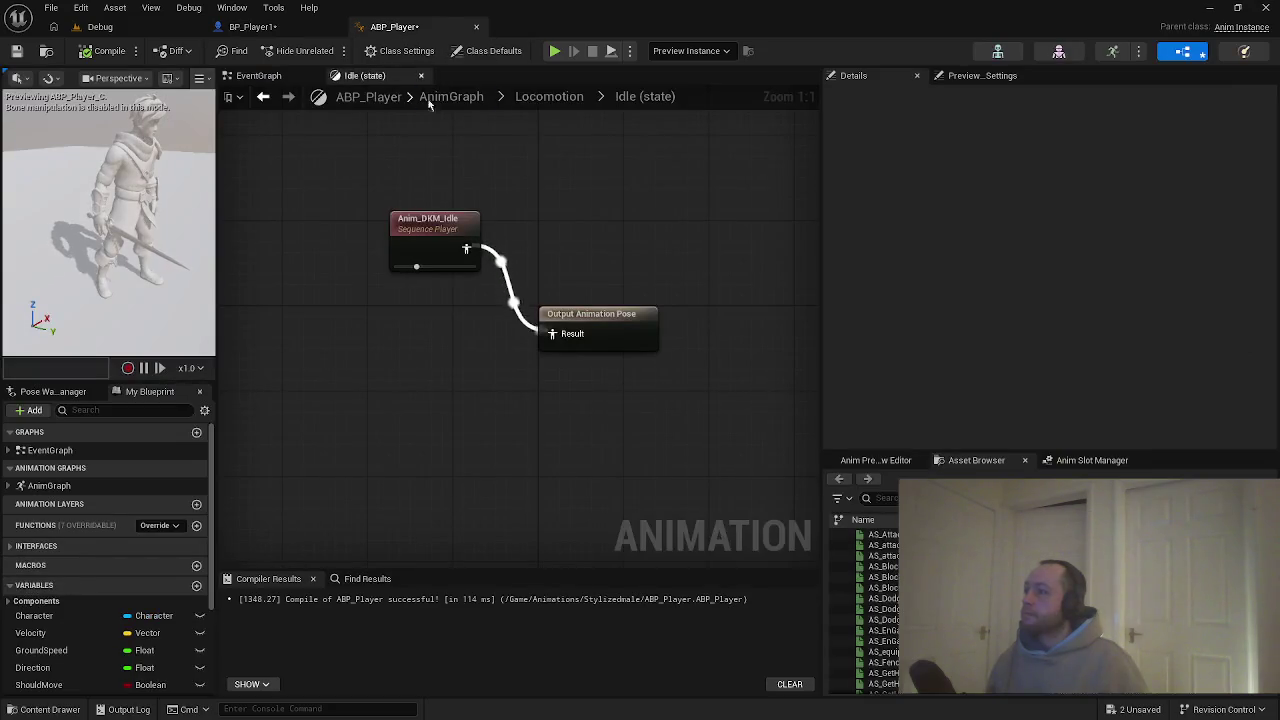
{"action": "key", "text": "ctrl+z"}
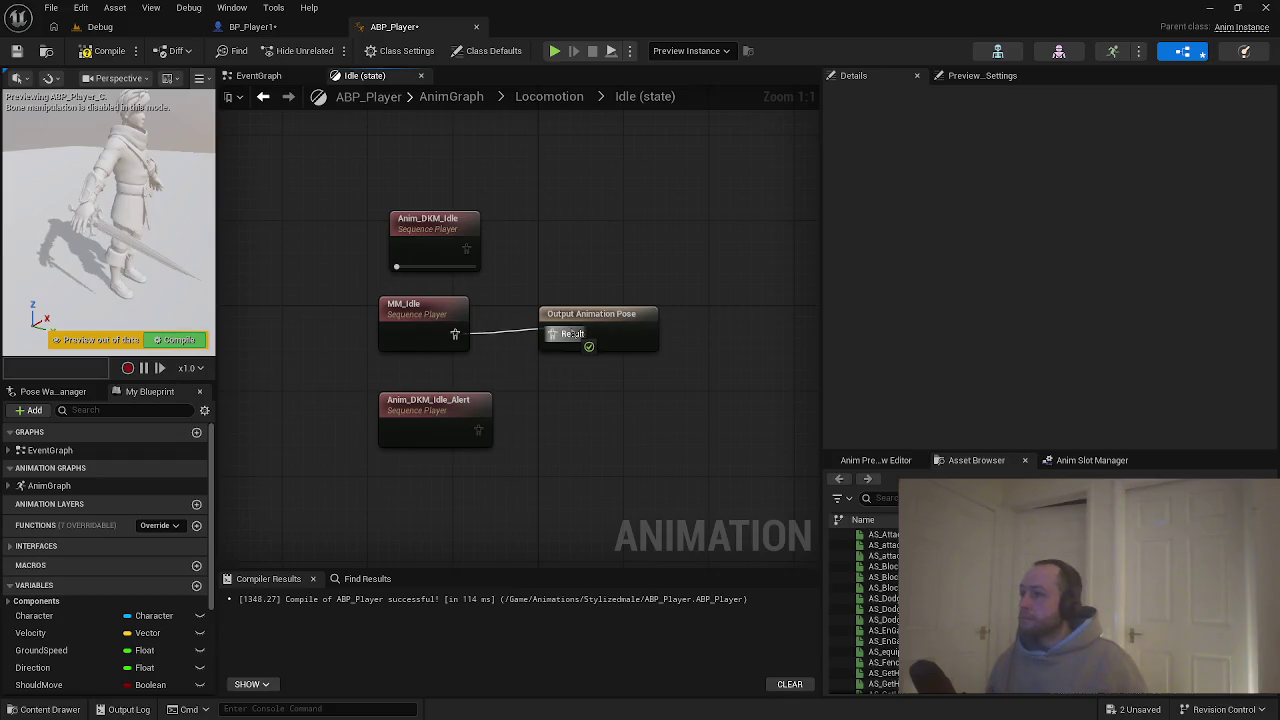
Recompile and play-test the MM_Idle stance in the Debug level, then stop the session.
{"action": "left_click", "coordinate": [100, 51]}
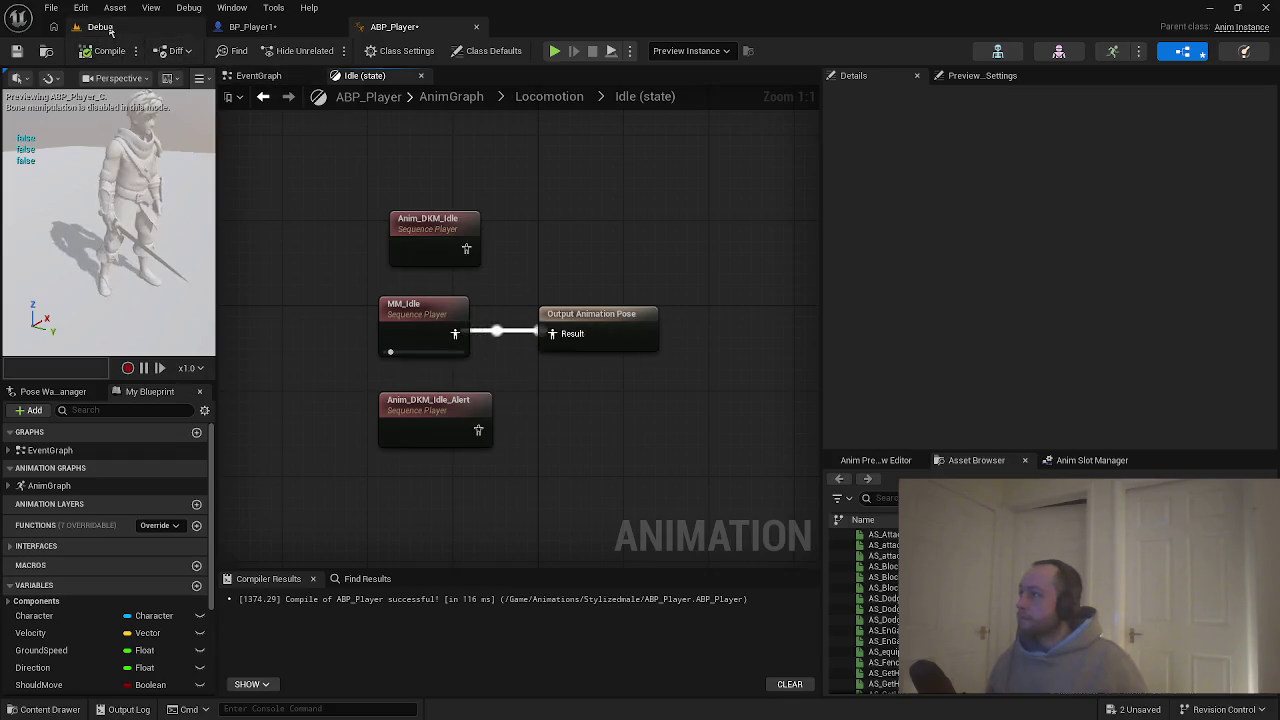
{"action": "left_click", "coordinate": [98, 26]}
{"action": "left_click", "coordinate": [329, 50]}
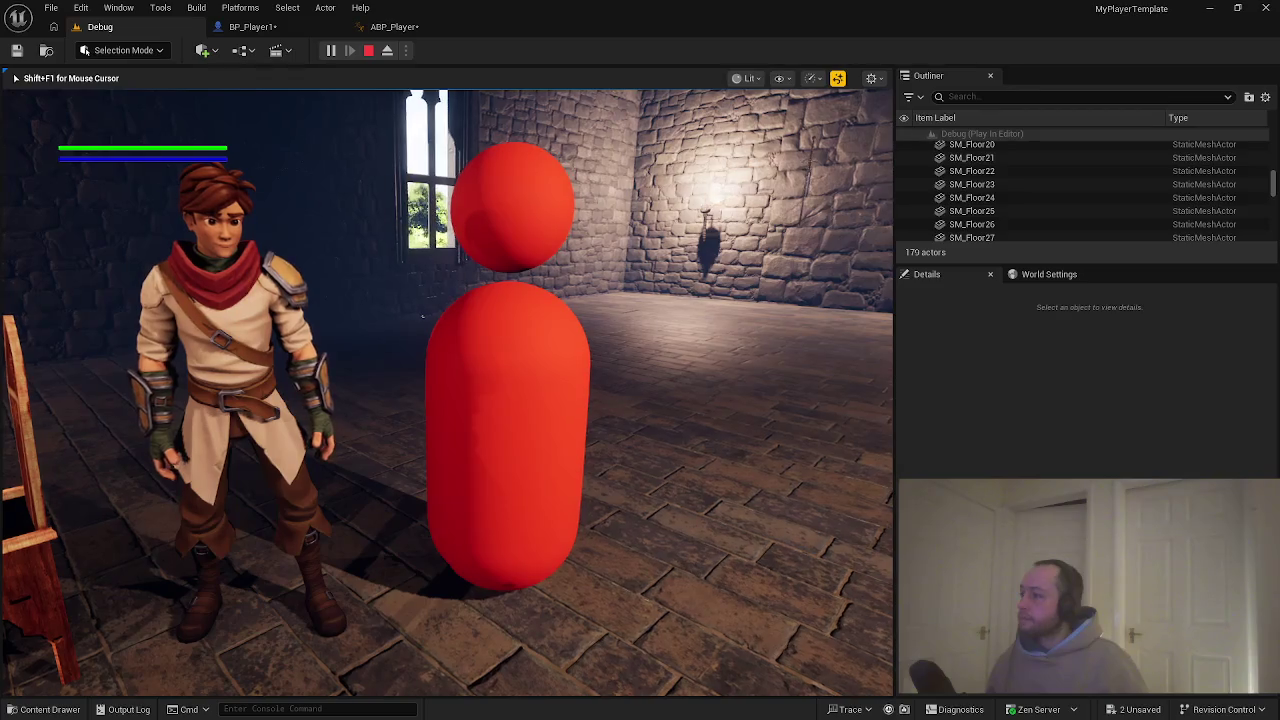
{"action": "key", "text": "Escape"}
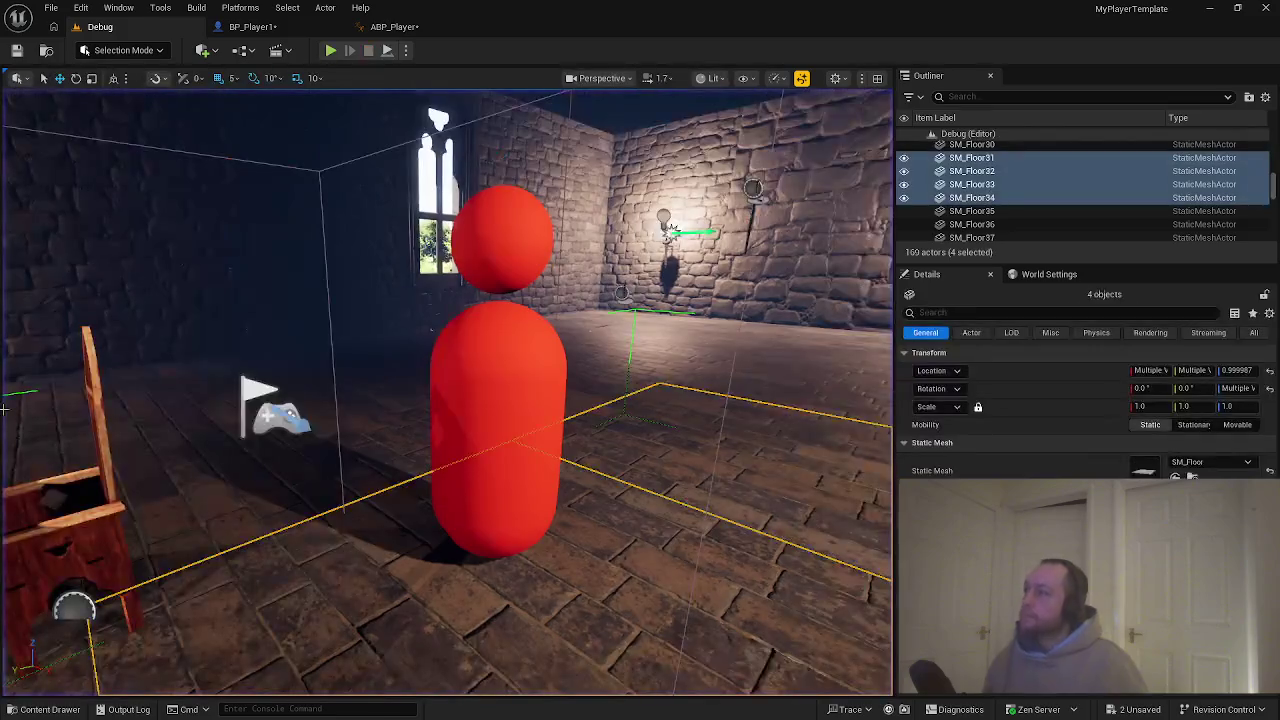
{"action": "key", "text": "ctrl+space"}
In the Idle state graph, delete the Anim_DKM_Idle and Anim_DKM_Idle_Alert nodes.
{"action": "left_click", "coordinate": [241, 27]}
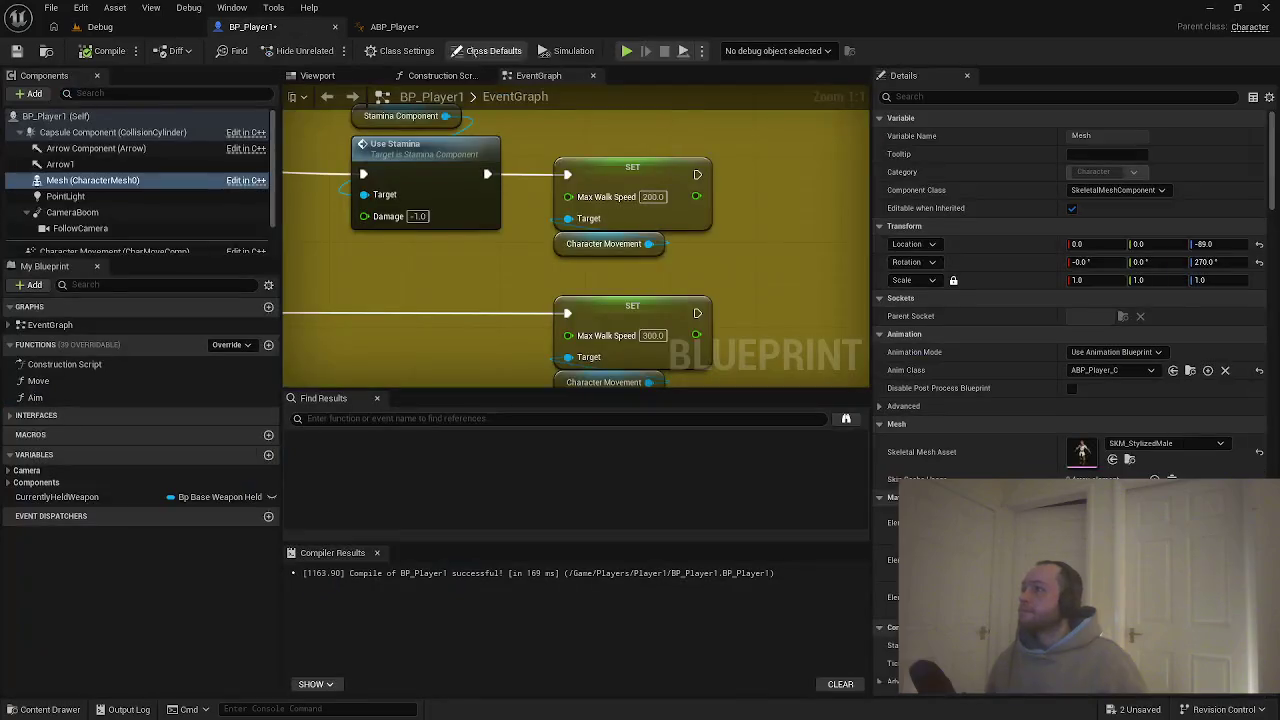
{"action": "left_click", "coordinate": [427, 27]}
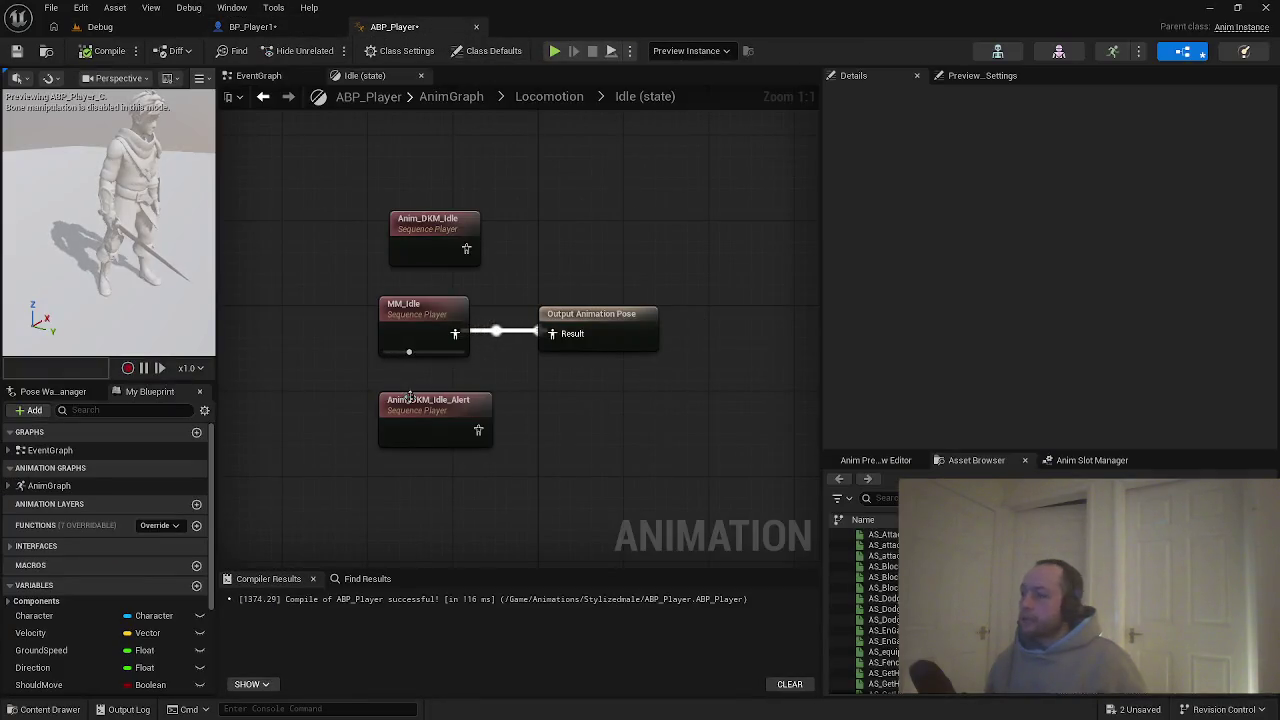
{"action": "left_click_drag", "start_coordinate": [409, 397], "coordinate": [525, 205]}
{"action": "left_click_drag", "start_coordinate": [357, 159], "coordinate": [576, 221]}
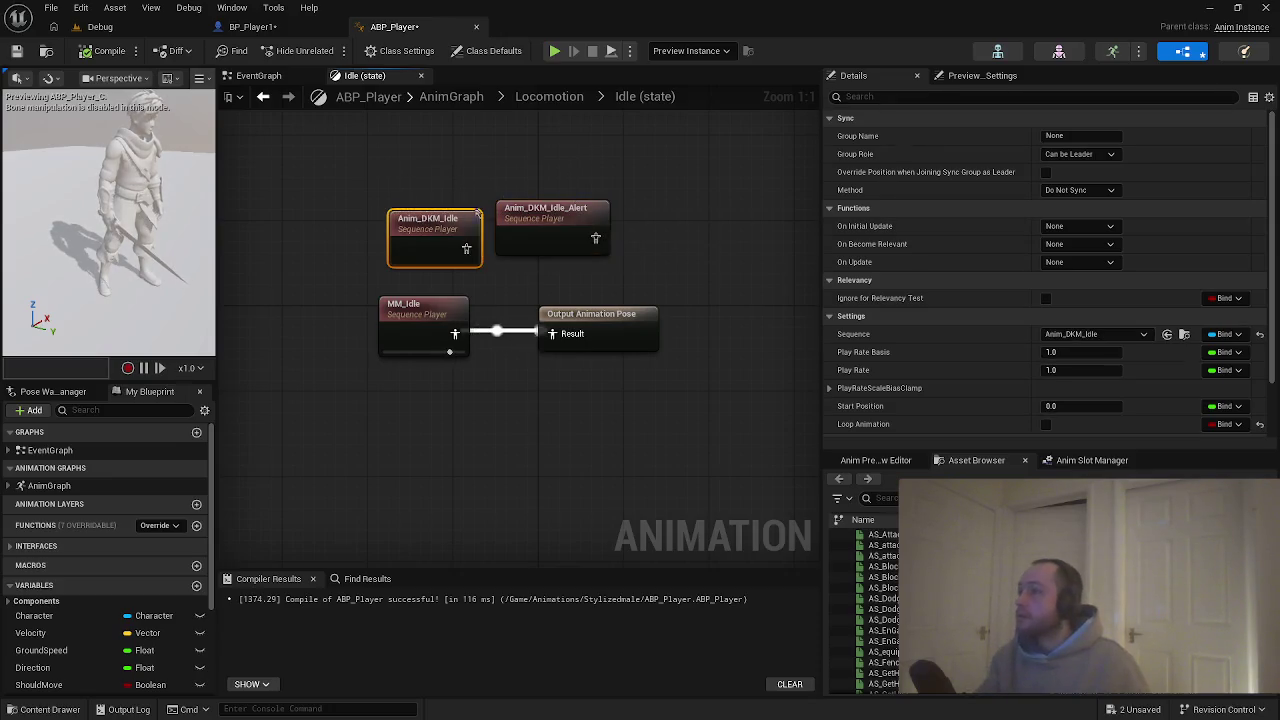
{"action": "key", "text": "Delete"}
{"action": "left_click", "coordinate": [537, 219]}
{"action": "key", "text": "Delete"}
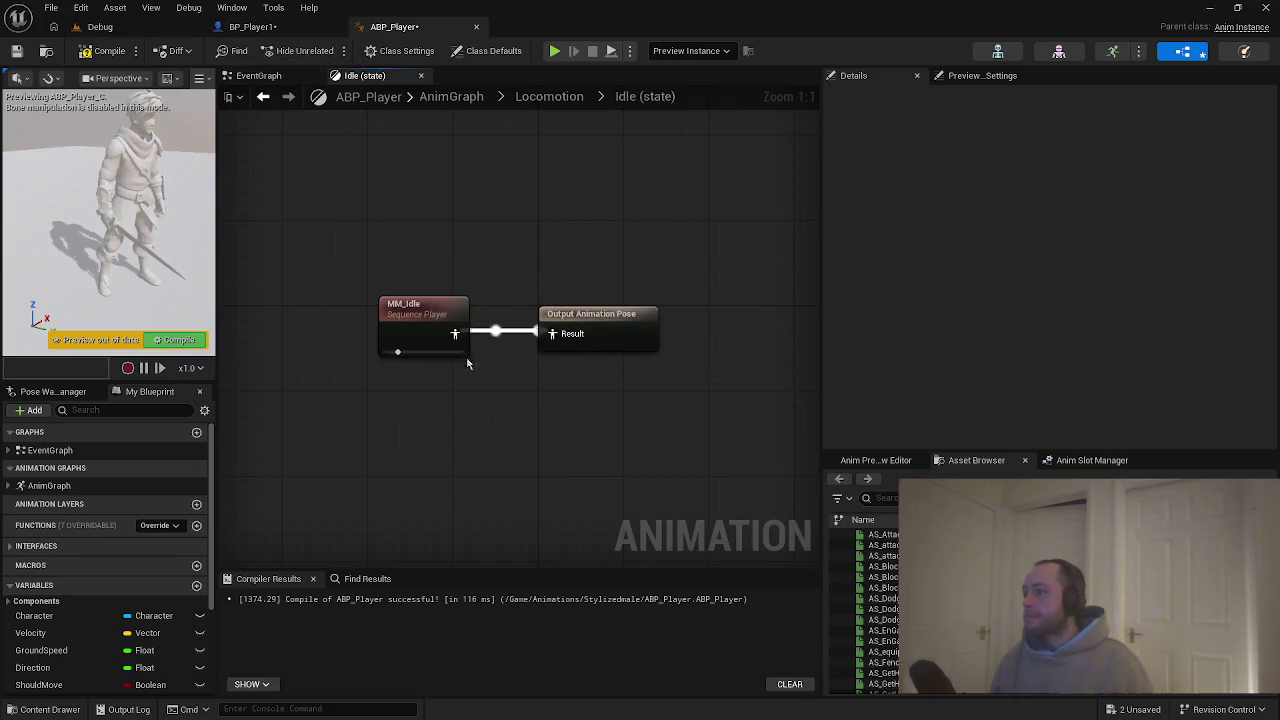
Browse the Stylizedmale folder's idle assets, then go back up to the Locomotion state machine.
{"action": "key", "text": "ctrl+space"}
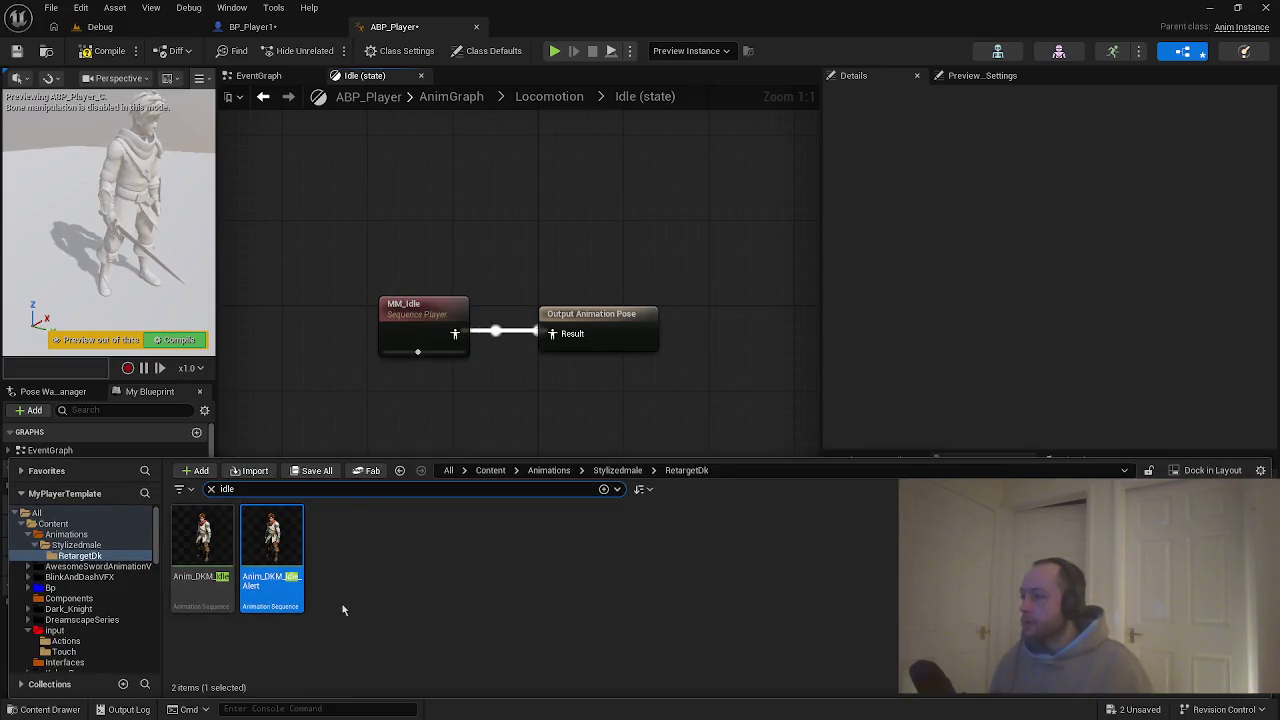
{"action": "left_click", "coordinate": [617, 470]}
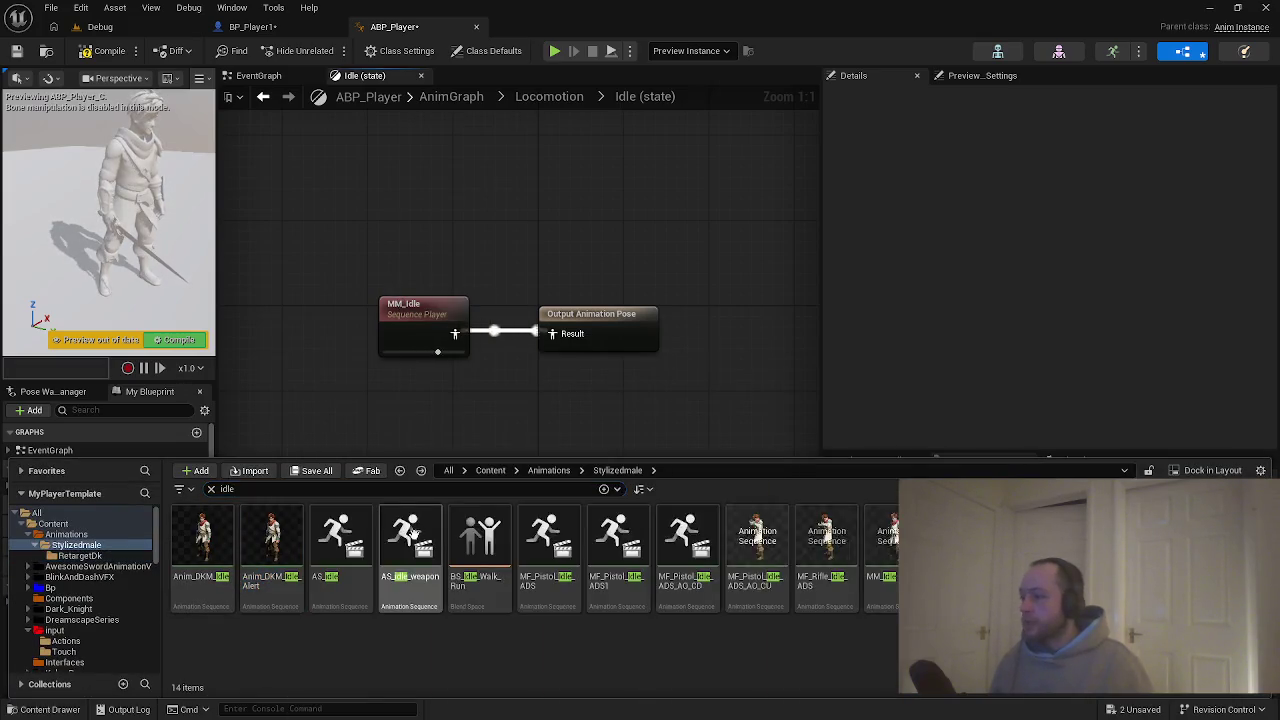
{"action": "key", "text": "alt+Left"}
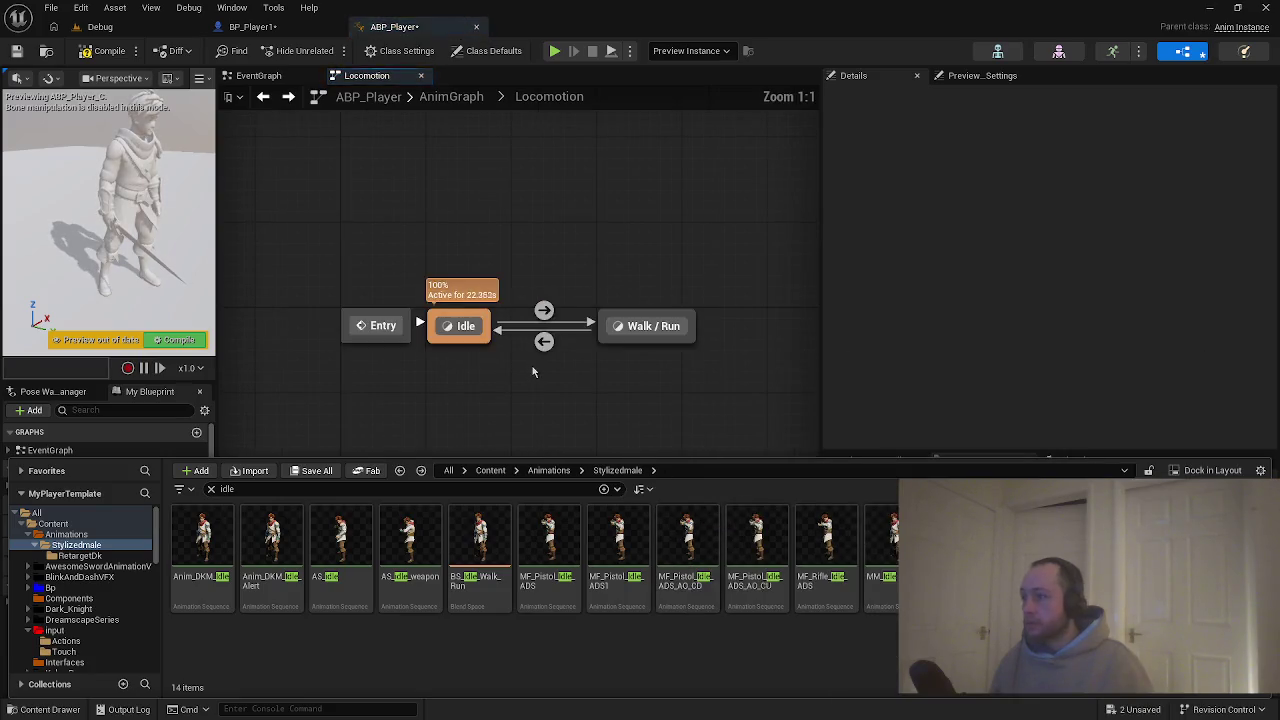
Open the Walk / Run state, list all Stylizedmale assets, and set the preview to lighting-only view.
{"action": "double_click", "coordinate": [634, 328]}
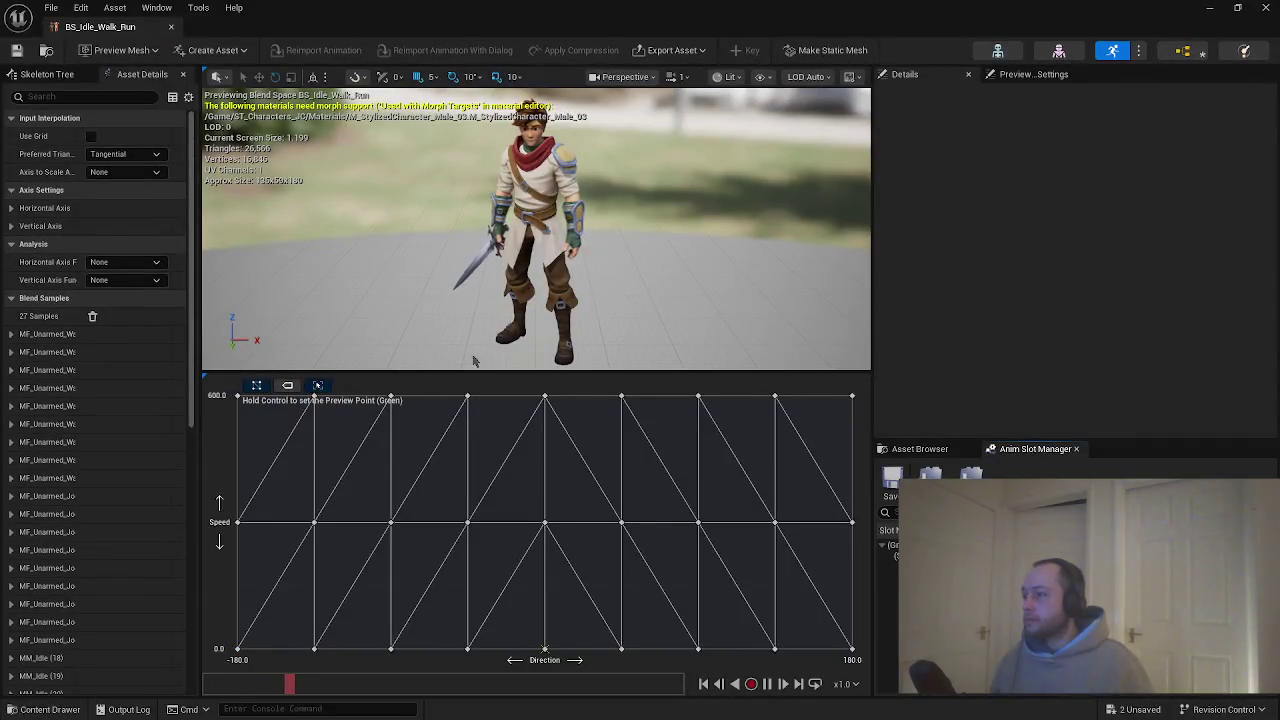
{"action": "key", "text": "ctrl+space"}
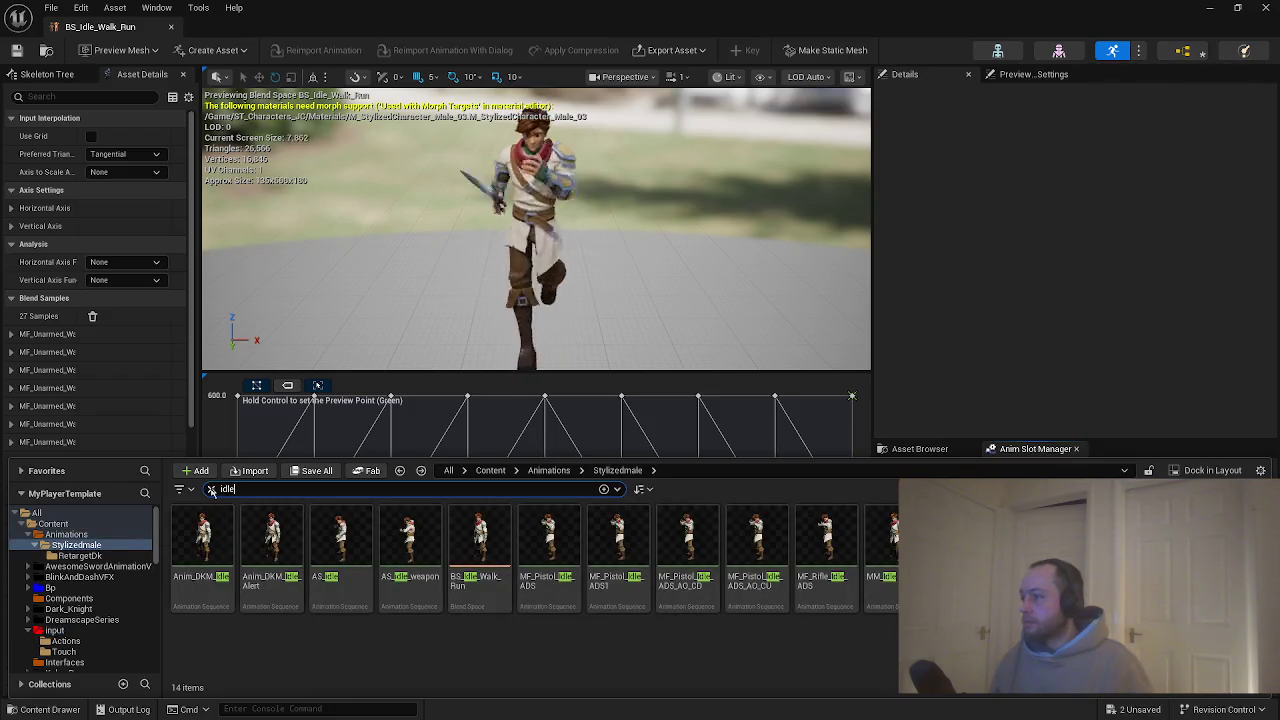
{"action": "left_click", "coordinate": [211, 489]}
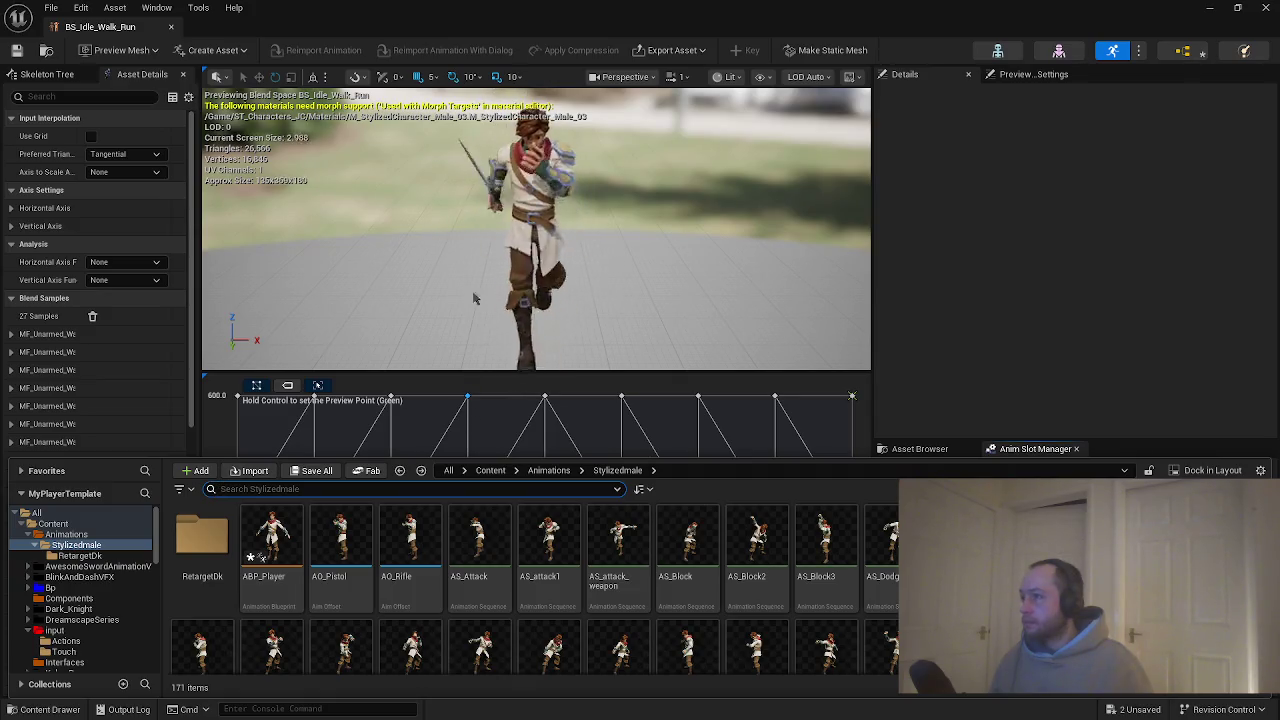
{"action": "left_click", "coordinate": [730, 77]}
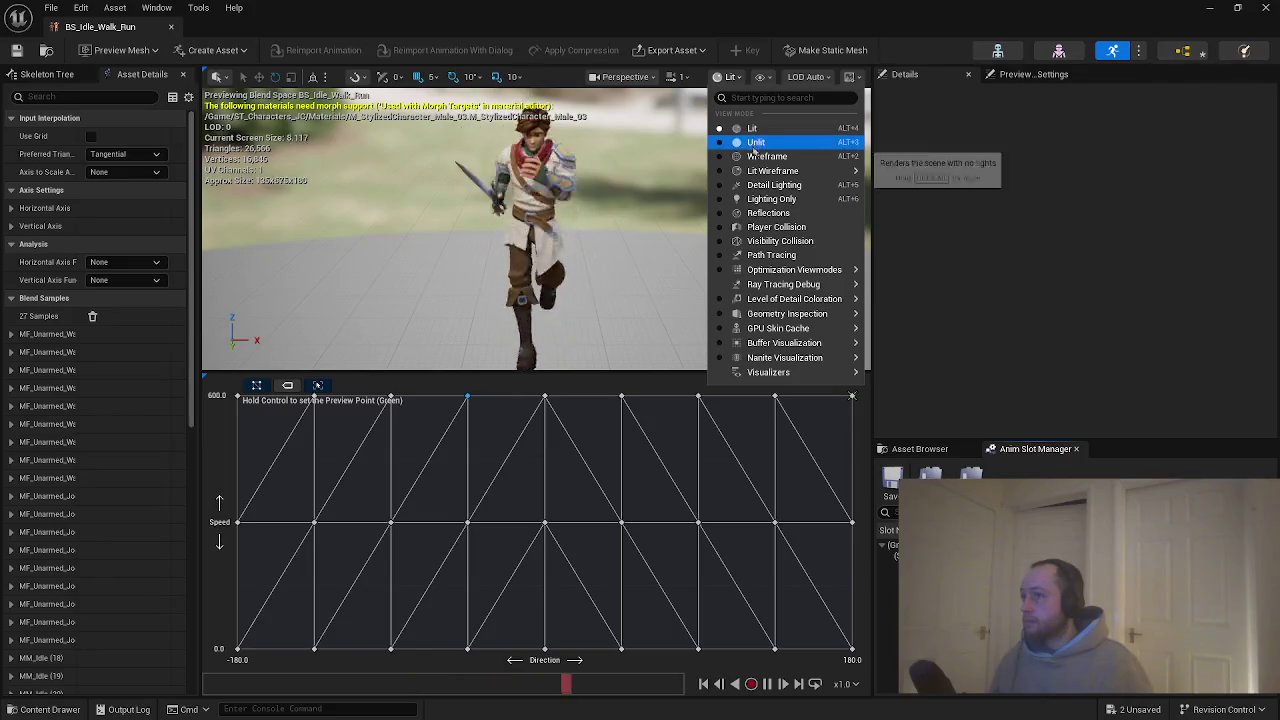
{"action": "mouse_move", "coordinate": [755, 174]}
{"action": "left_click", "coordinate": [771, 199]}
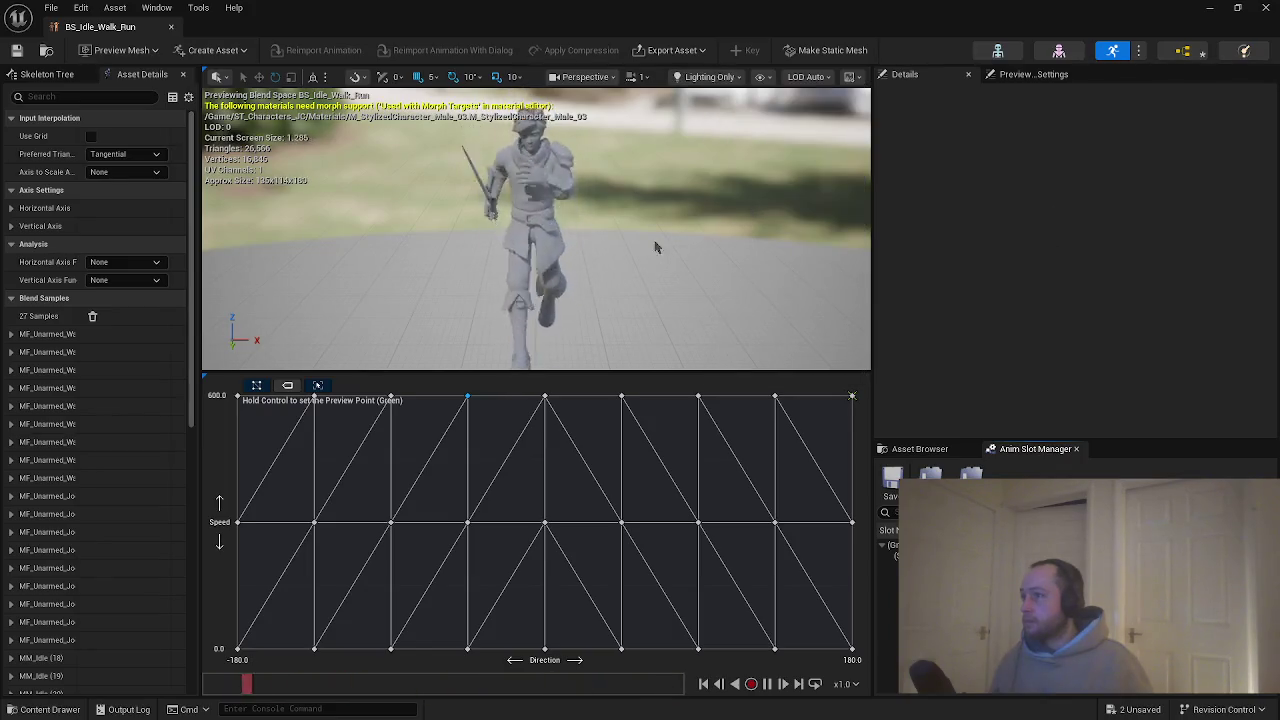
Browse further down the animation assets, then close the list to reveal the blend grid.
{"action": "key", "text": "ctrl+space"}
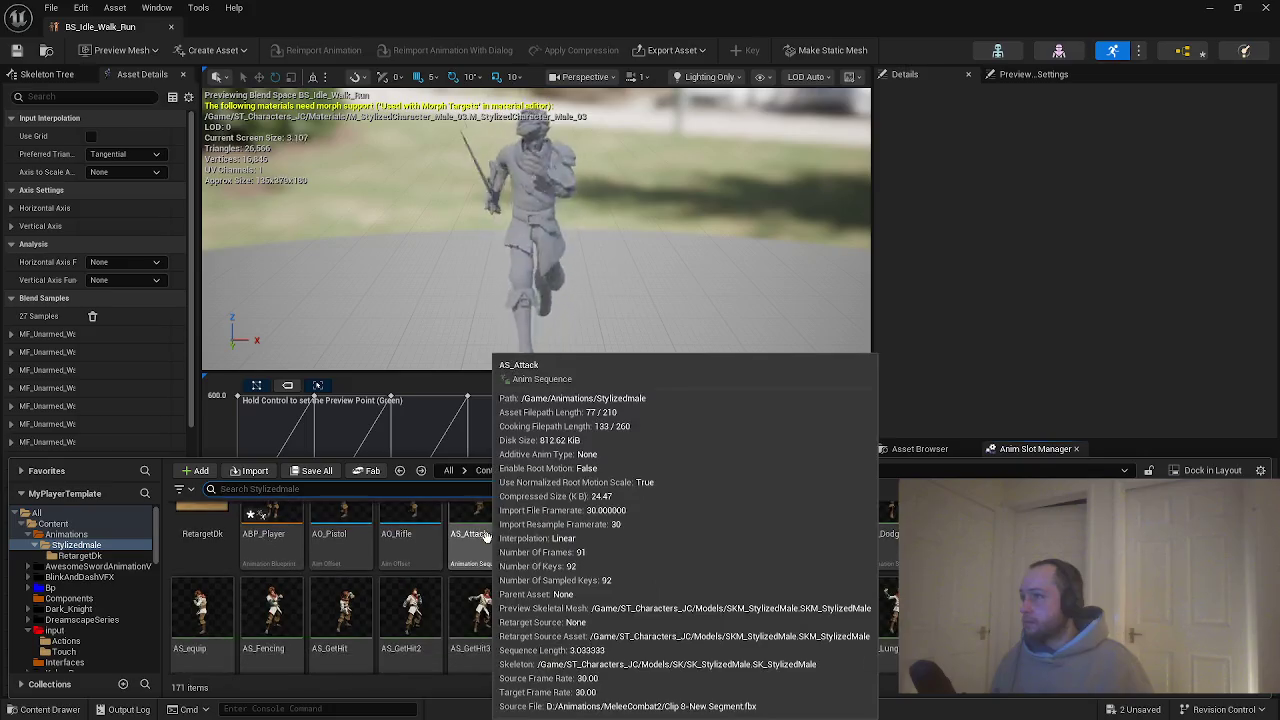
{"action": "scroll", "coordinate": [481, 545], "scroll_direction": "down", "scroll_amount": 2}
{"action": "scroll", "coordinate": [876, 577], "scroll_direction": "down", "scroll_amount": 1}
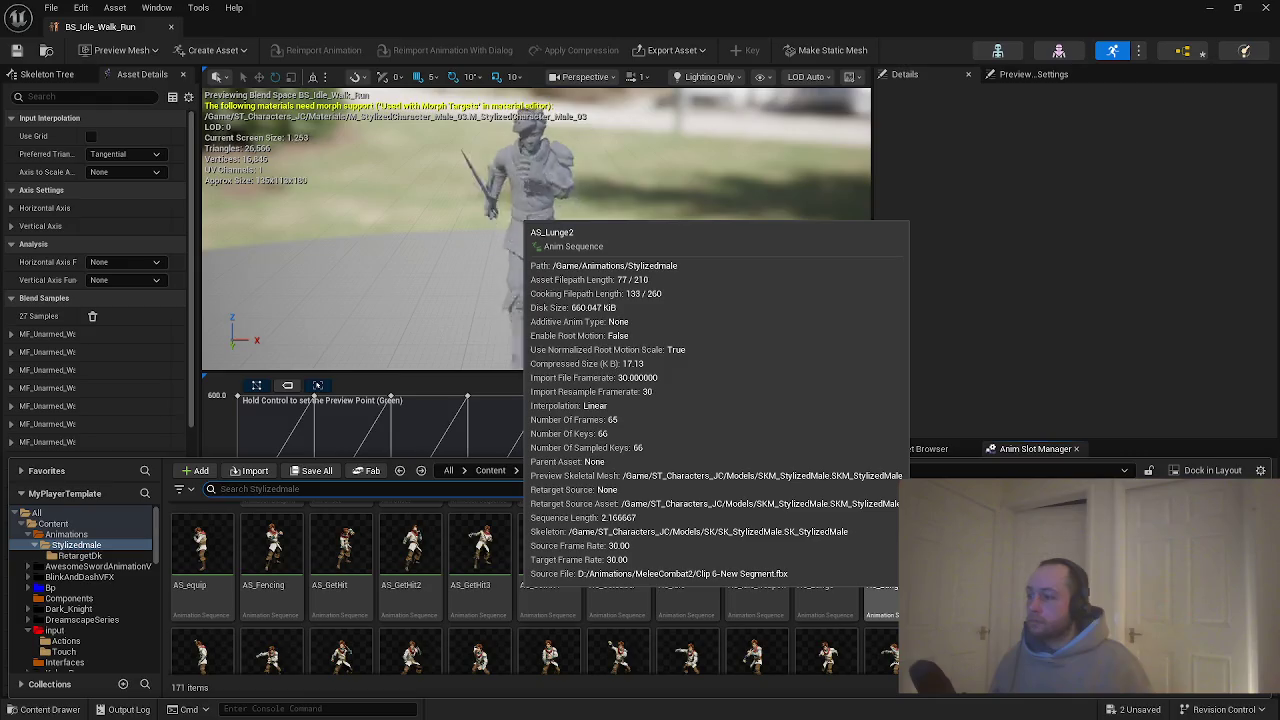
{"action": "left_click", "coordinate": [956, 418]}
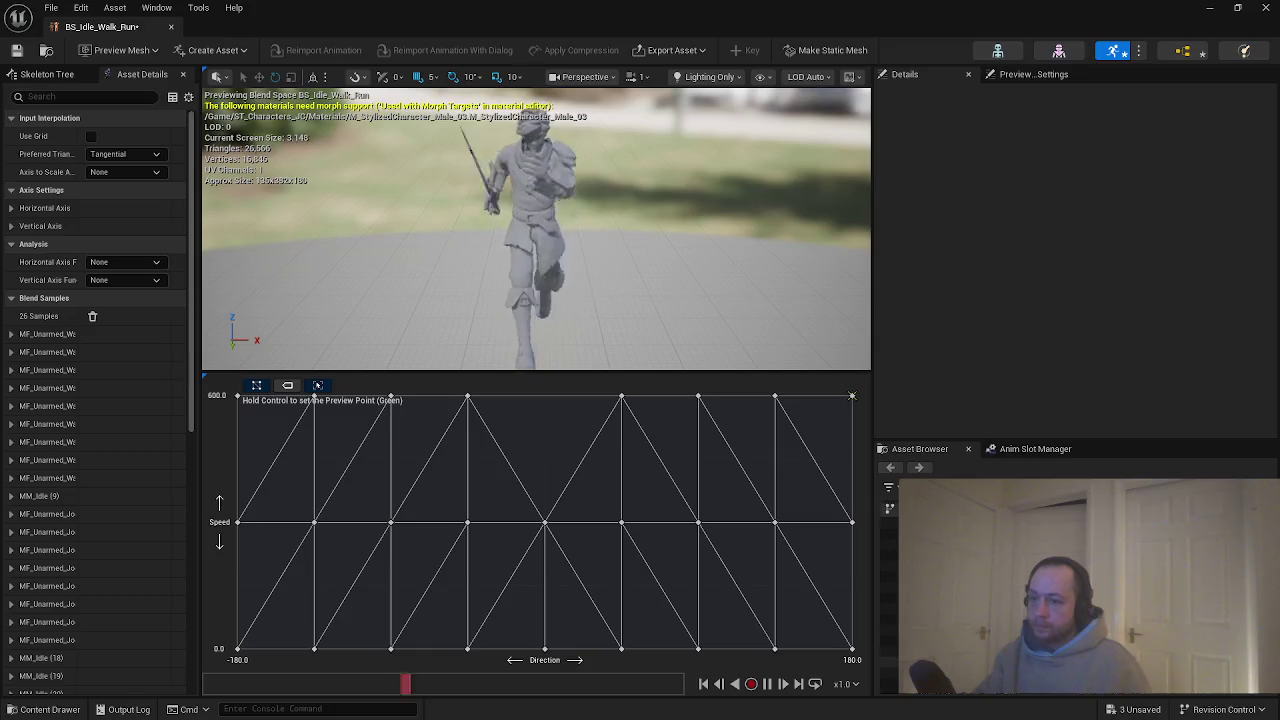
Drop Anim_DKM_Run_Fwd onto the Direction 0, Speed 600 grid point, restoring 27 samples.
{"action": "left_click_drag", "start_coordinate": [890, 661], "coordinate": [548, 399]}
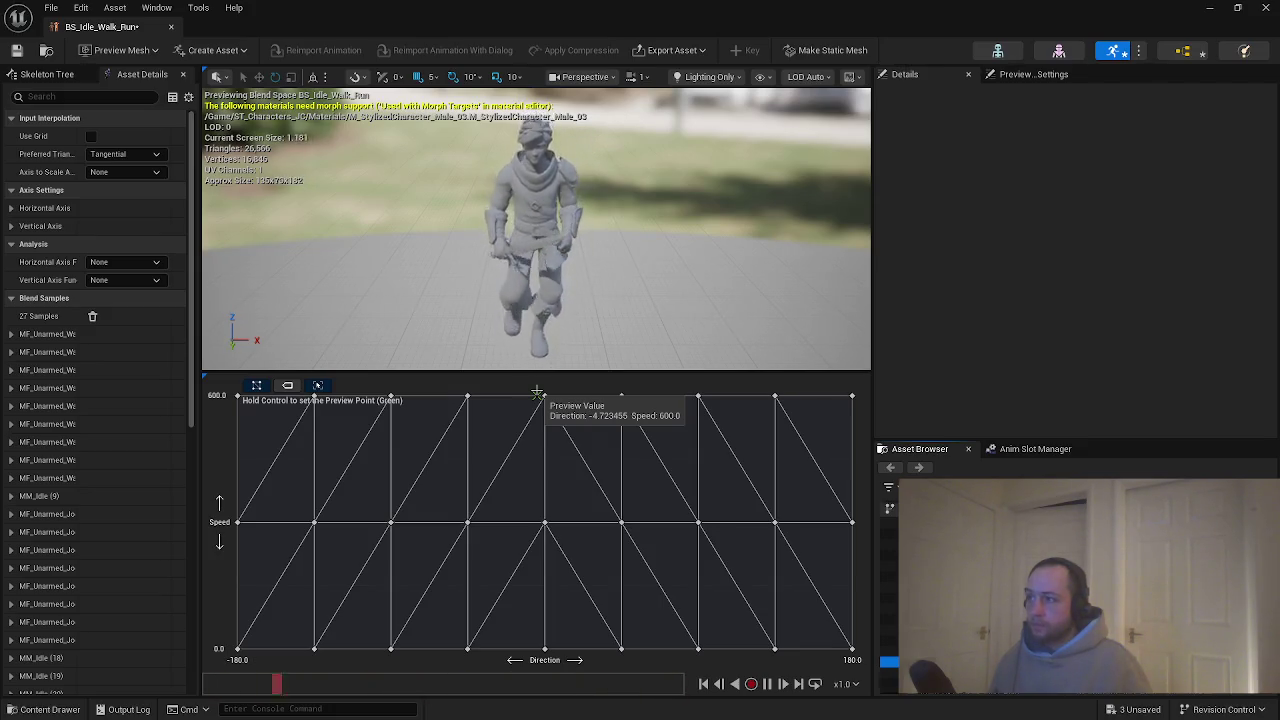
{"action": "scroll", "coordinate": [557, 265], "scroll_direction": "up", "scroll_amount": 5}
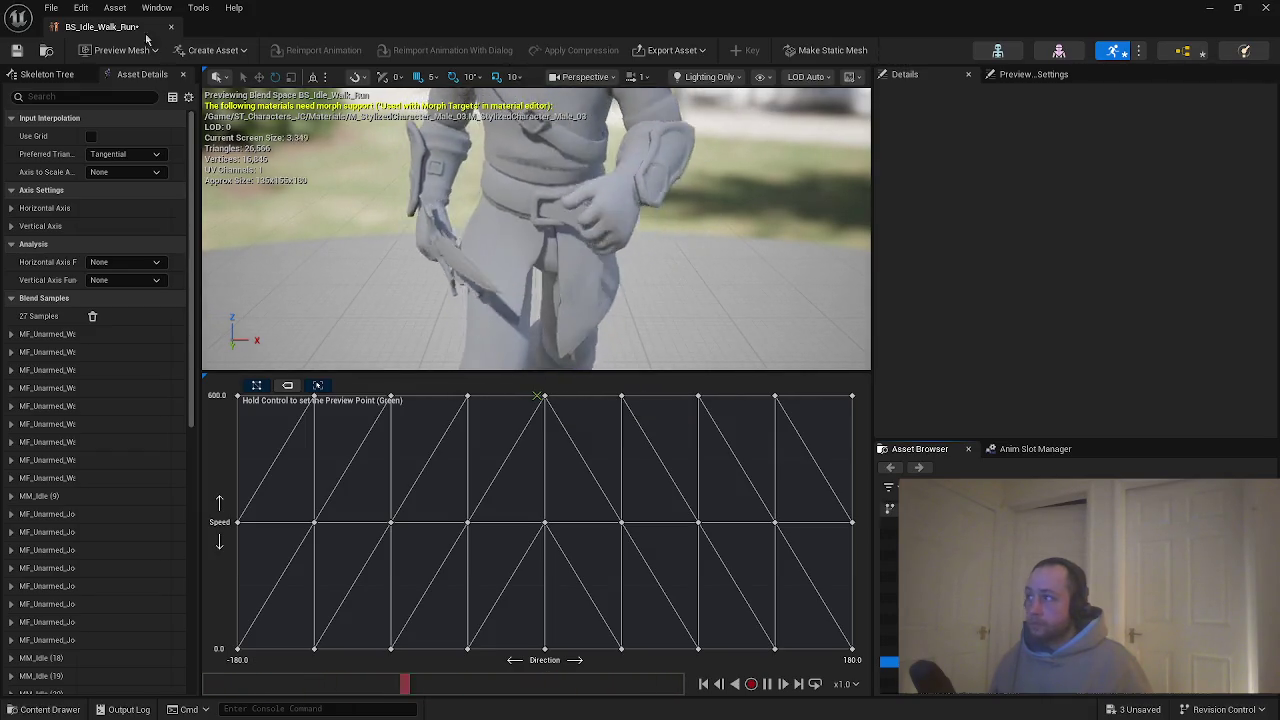
Save BS_Idle_Walk_Run, dock it beside the level editor, and start a play-in-editor session.
{"action": "key", "text": "ctrl+s"}
{"action": "left_click_drag", "start_coordinate": [135, 30], "coordinate": [280, 42]}
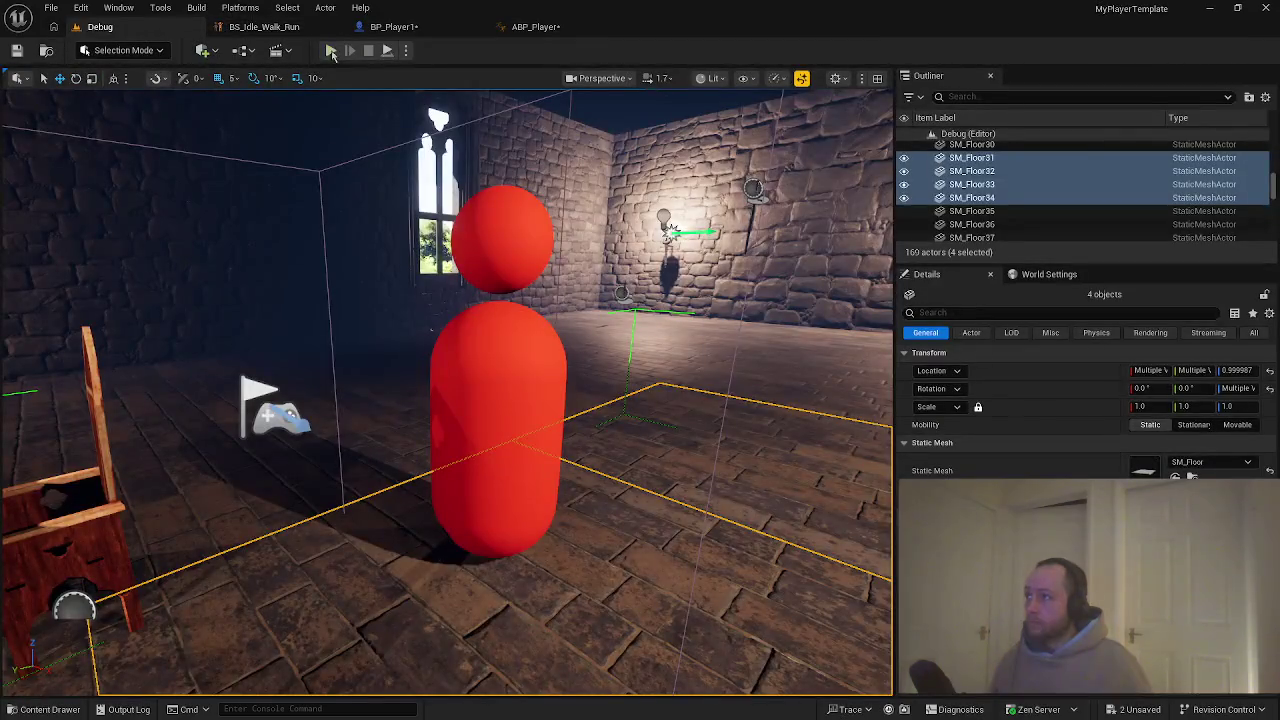
{"action": "left_click", "coordinate": [331, 50]}
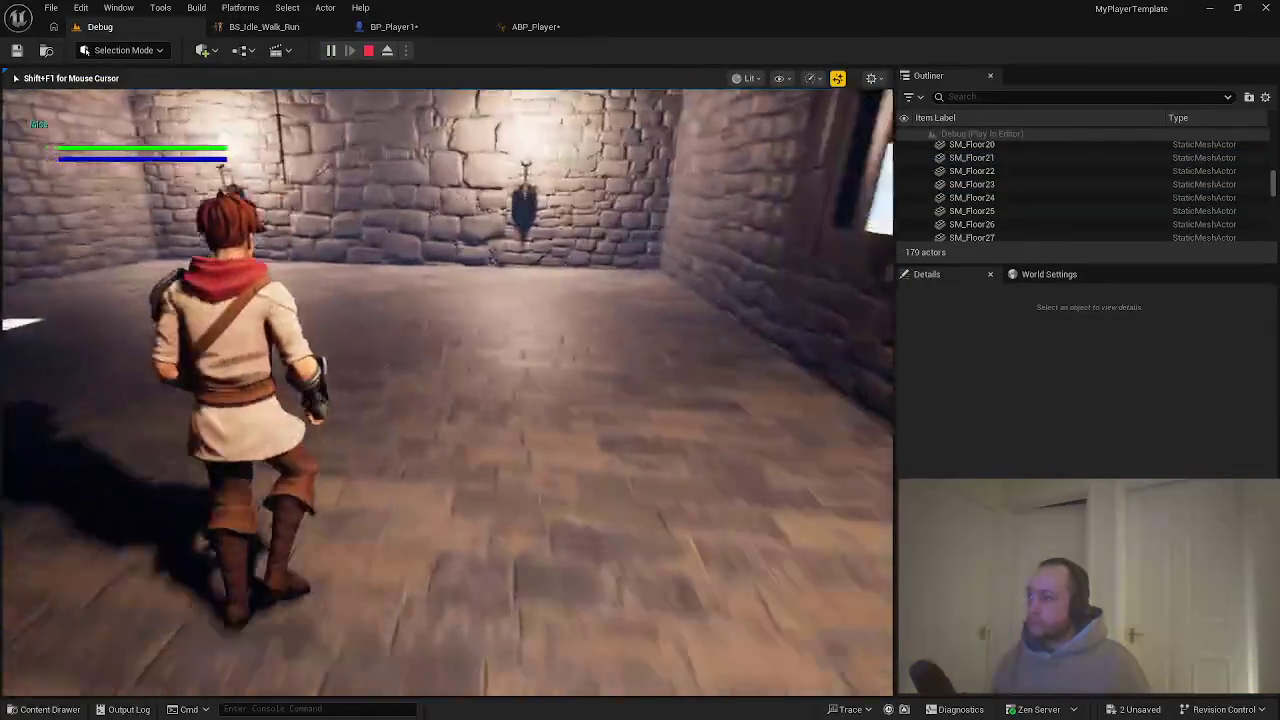
Run the character through the wooden room and along the stone wall, then end the play-test.
{"action": "key", "text": "w"}
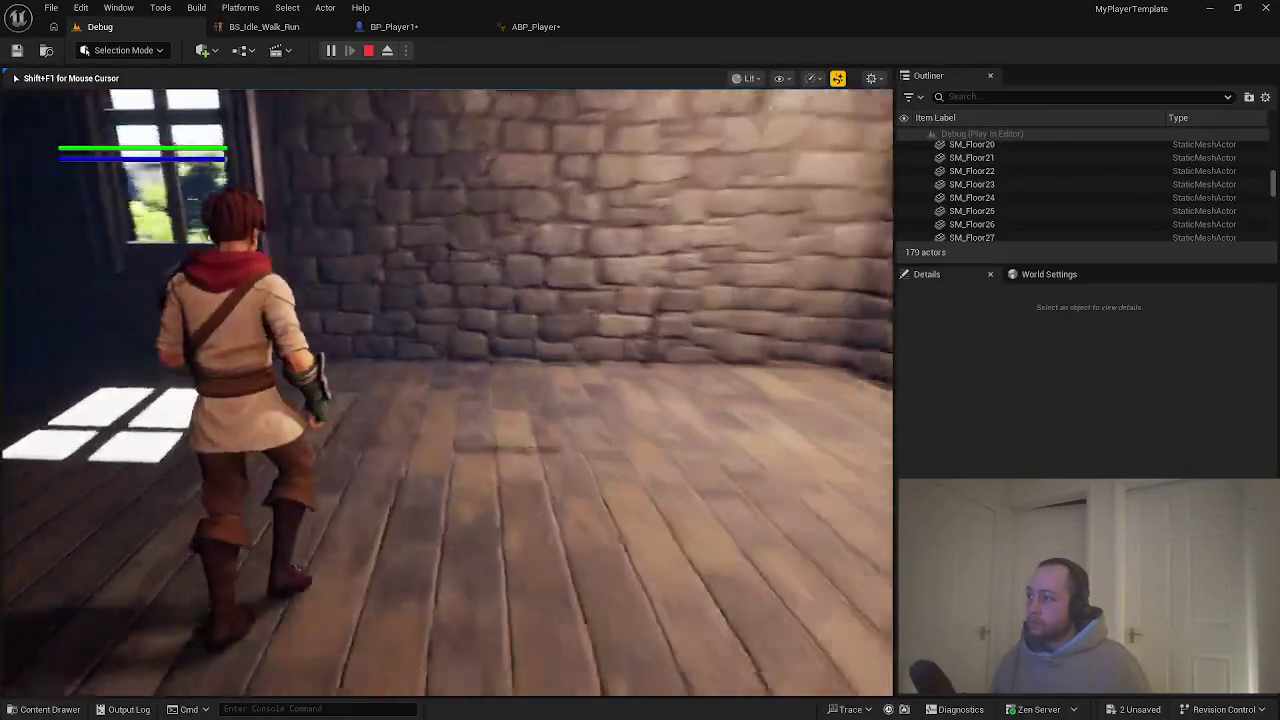
{"action": "key", "text": "w"}
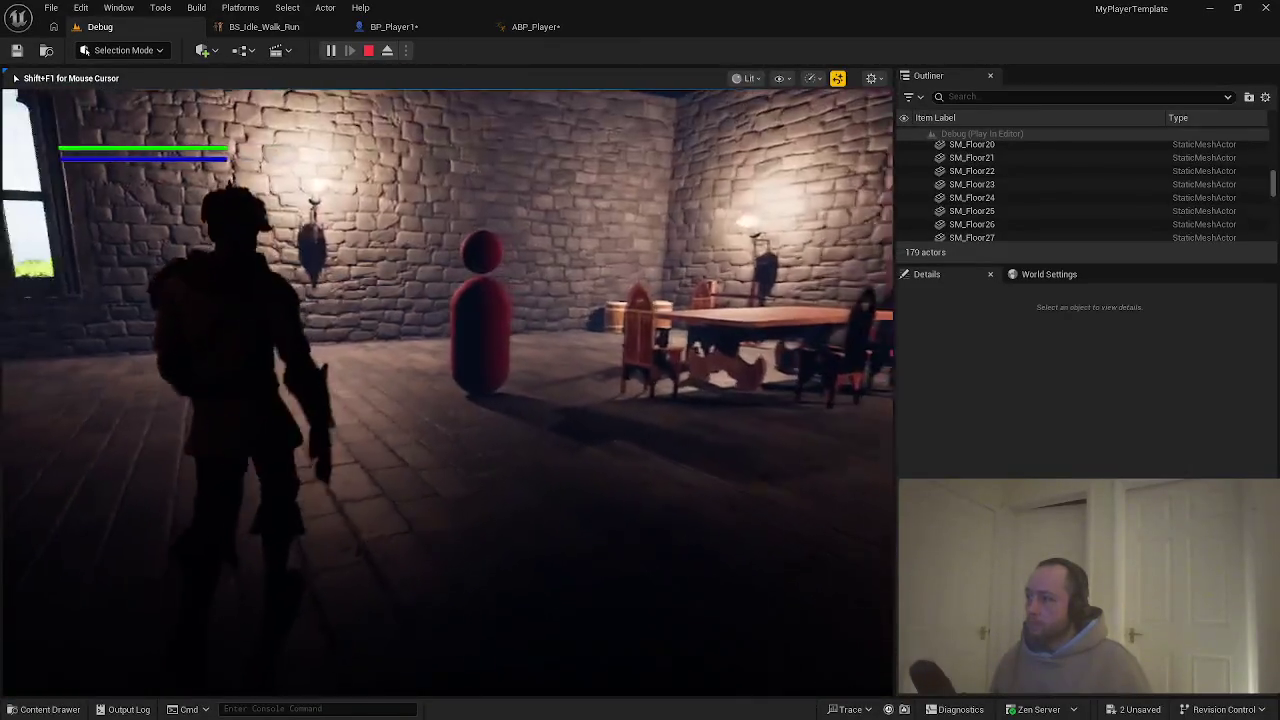
{"action": "key", "text": "w"}
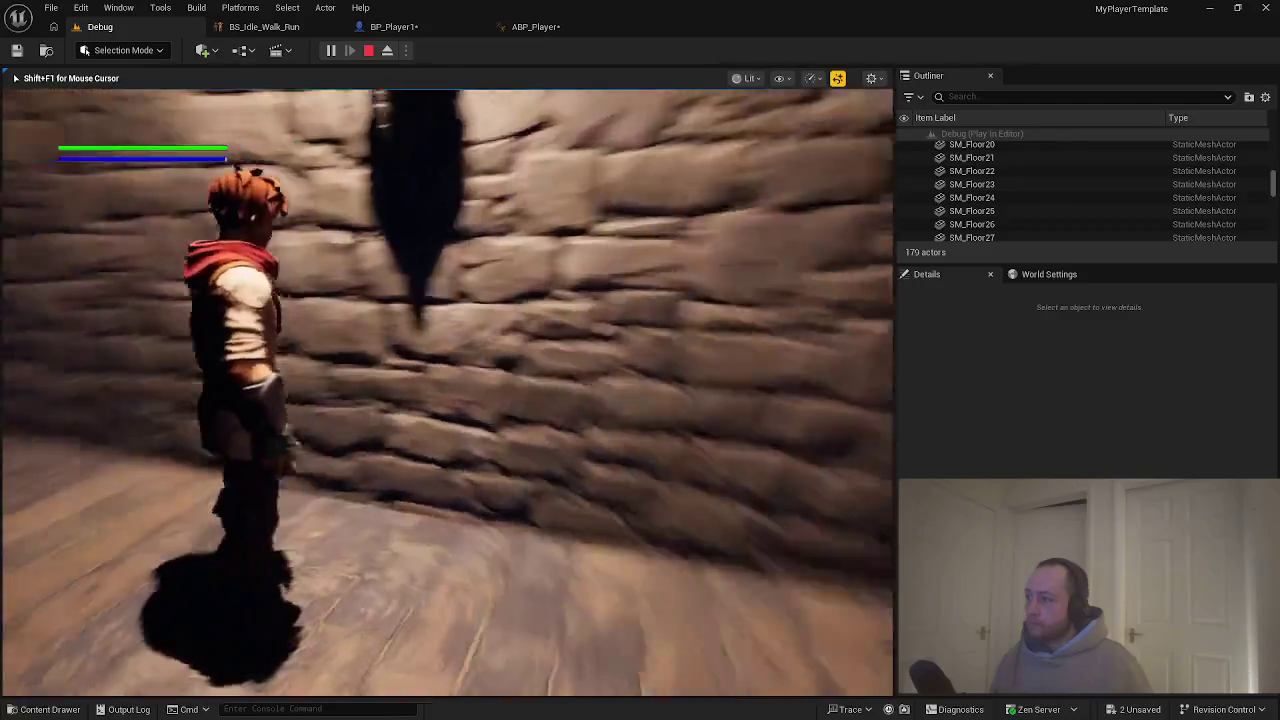
{"action": "key", "text": "w"}
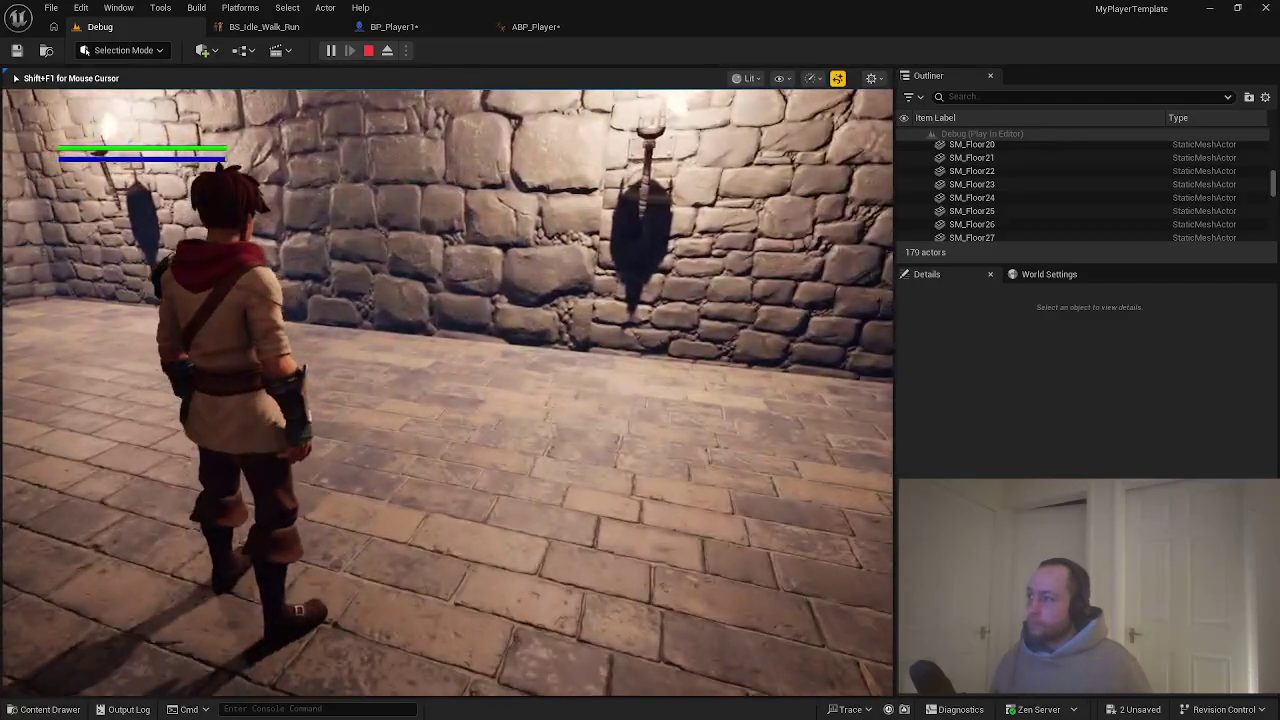
{"action": "key", "text": "Escape"}
Switch to BP_Player1 and frame the Stamina Debug nodes in its event graph.
{"action": "left_click", "coordinate": [460, 24]}
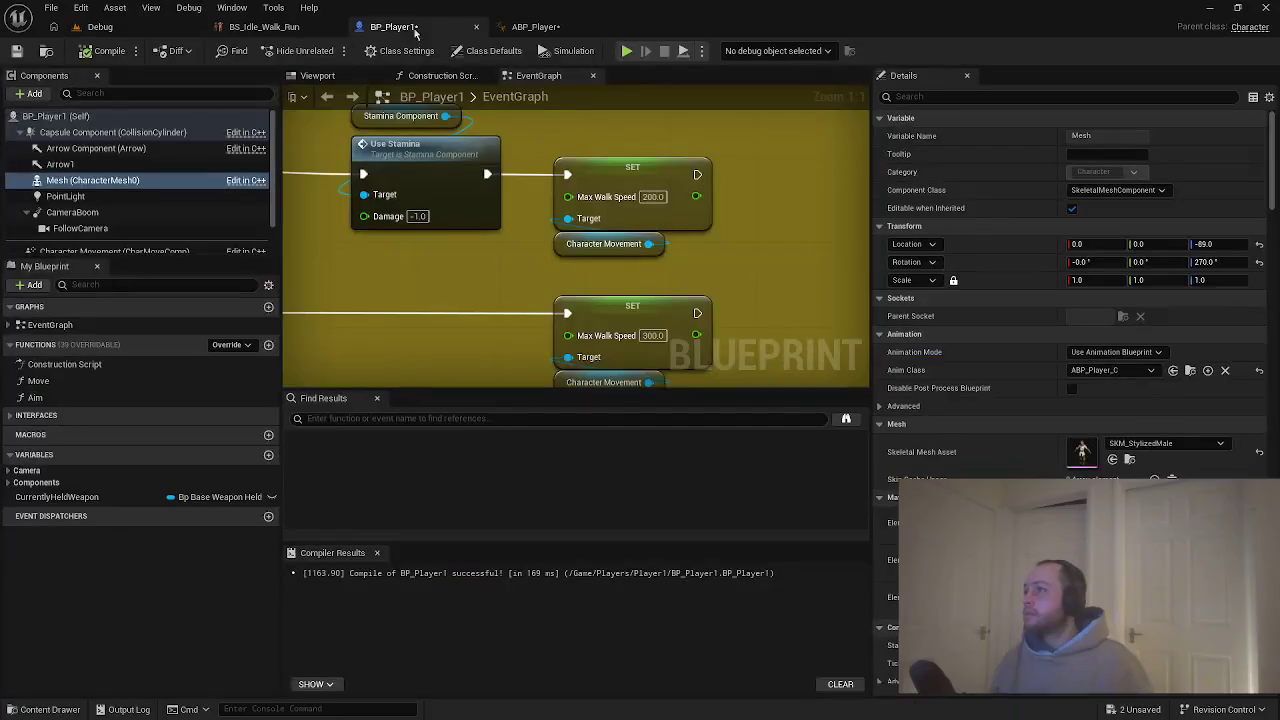
{"action": "scroll", "coordinate": [690, 294], "scroll_direction": "down", "scroll_amount": 2}
{"action": "mouse_move", "coordinate": [690, 294]}
{"action": "left_mouse_down"}
{"action": "mouse_move", "coordinate": [570, 283]}
{"action": "mouse_move", "coordinate": [597, 352]}
{"action": "mouse_move", "coordinate": [623, 366]}
{"action": "left_mouse_up"}
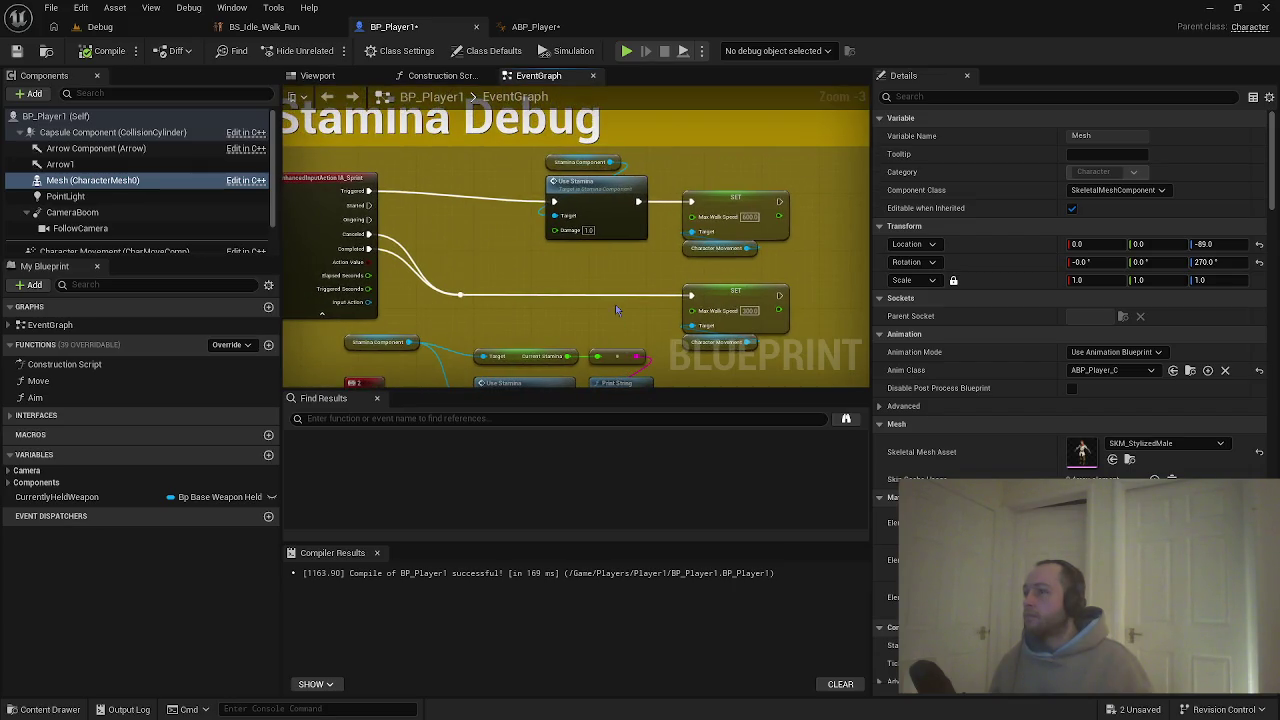
{"action": "left_click_drag", "start_coordinate": [372, 200], "coordinate": [451, 217]}
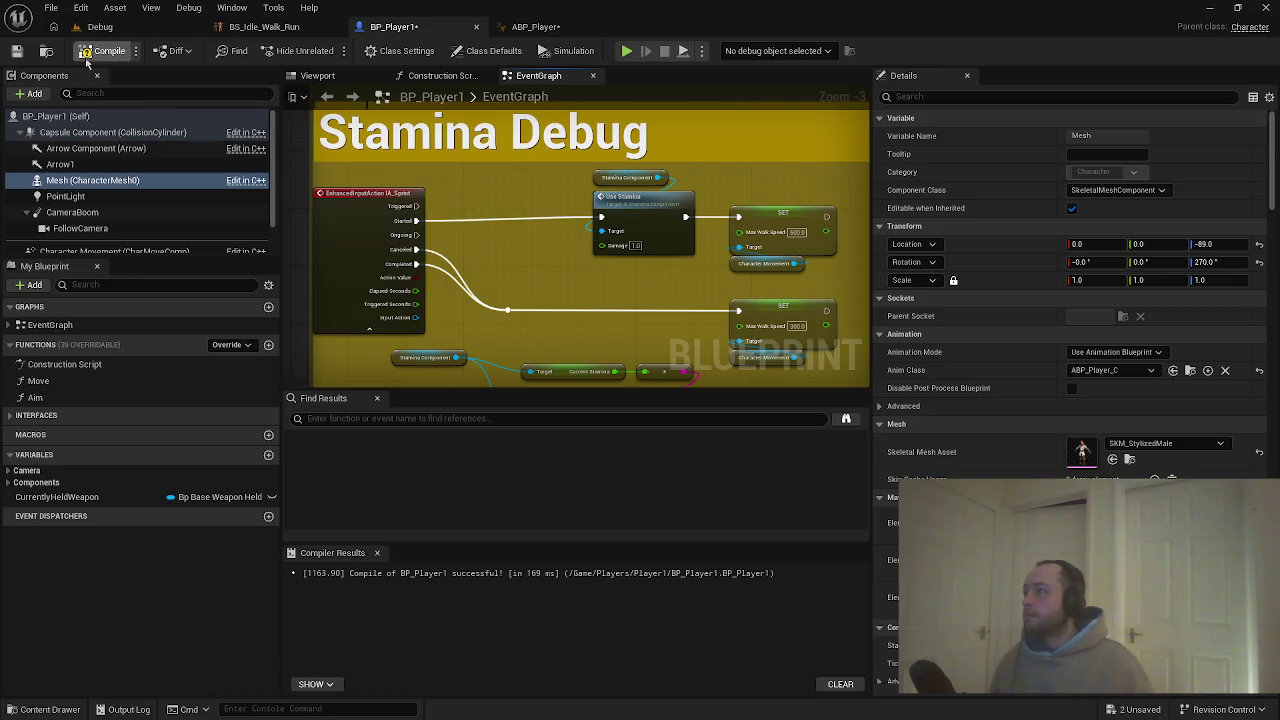
Play in a separate window, walk and run the character along the corridor, then stop.
{"action": "key", "text": "alt+p"}
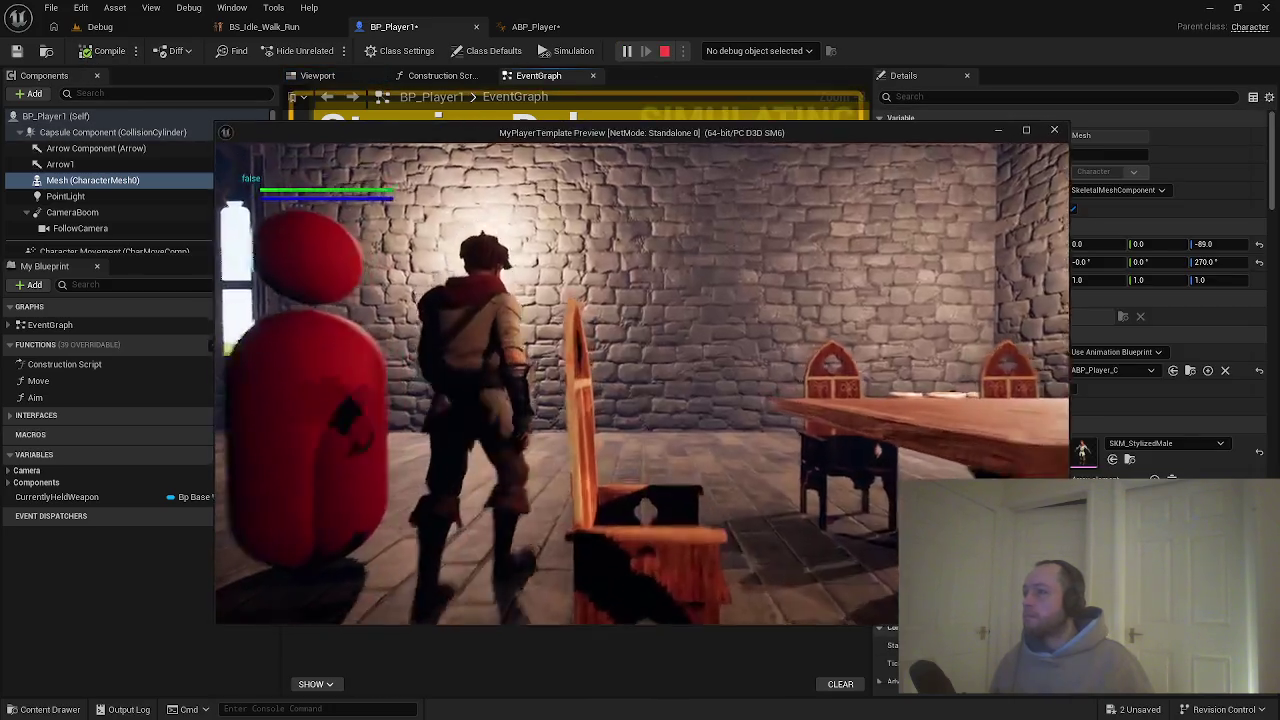
{"action": "key", "text": "w"}
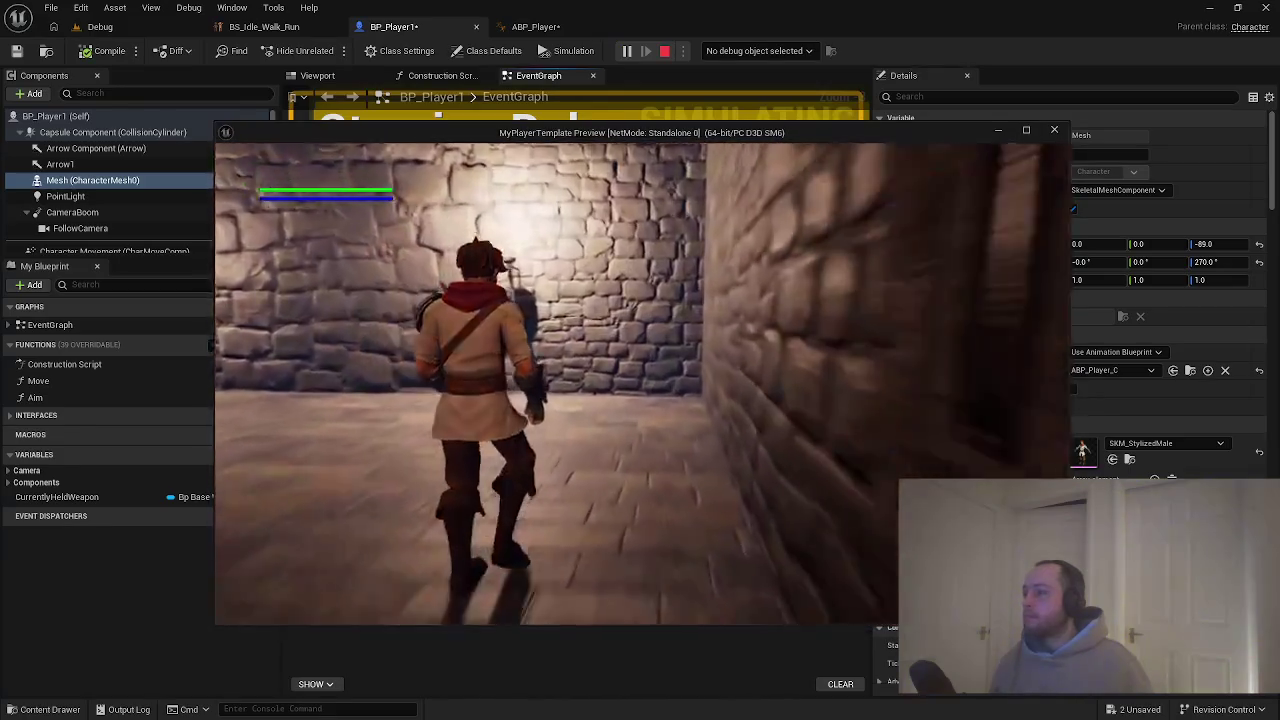
{"action": "key", "text": "a"}
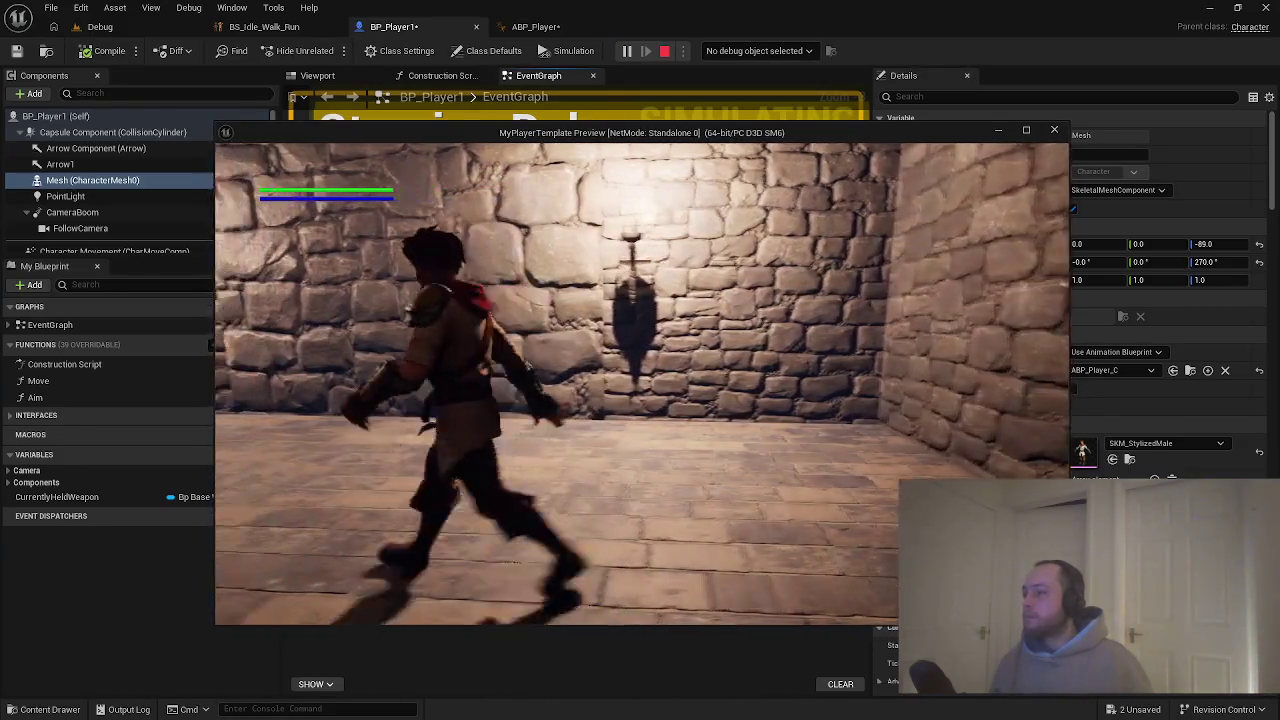
{"action": "key", "text": "a"}
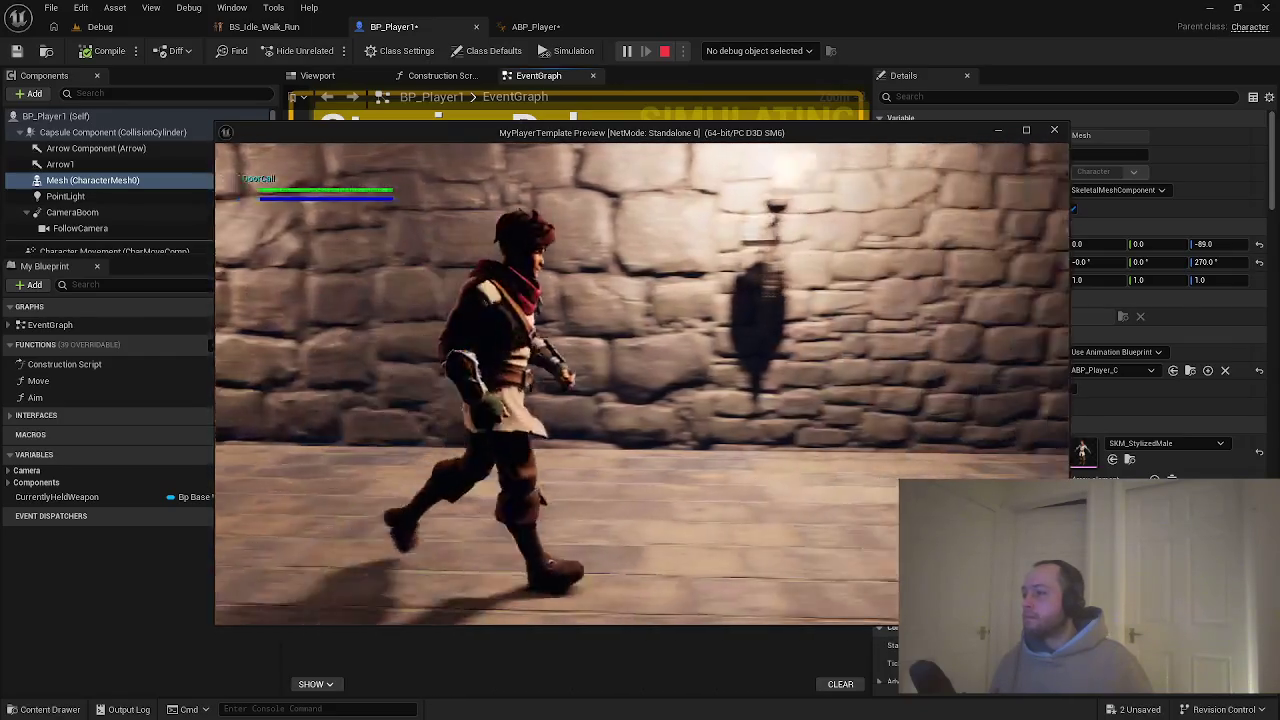
{"action": "key", "text": "w"}
{"action": "key", "text": "s"}
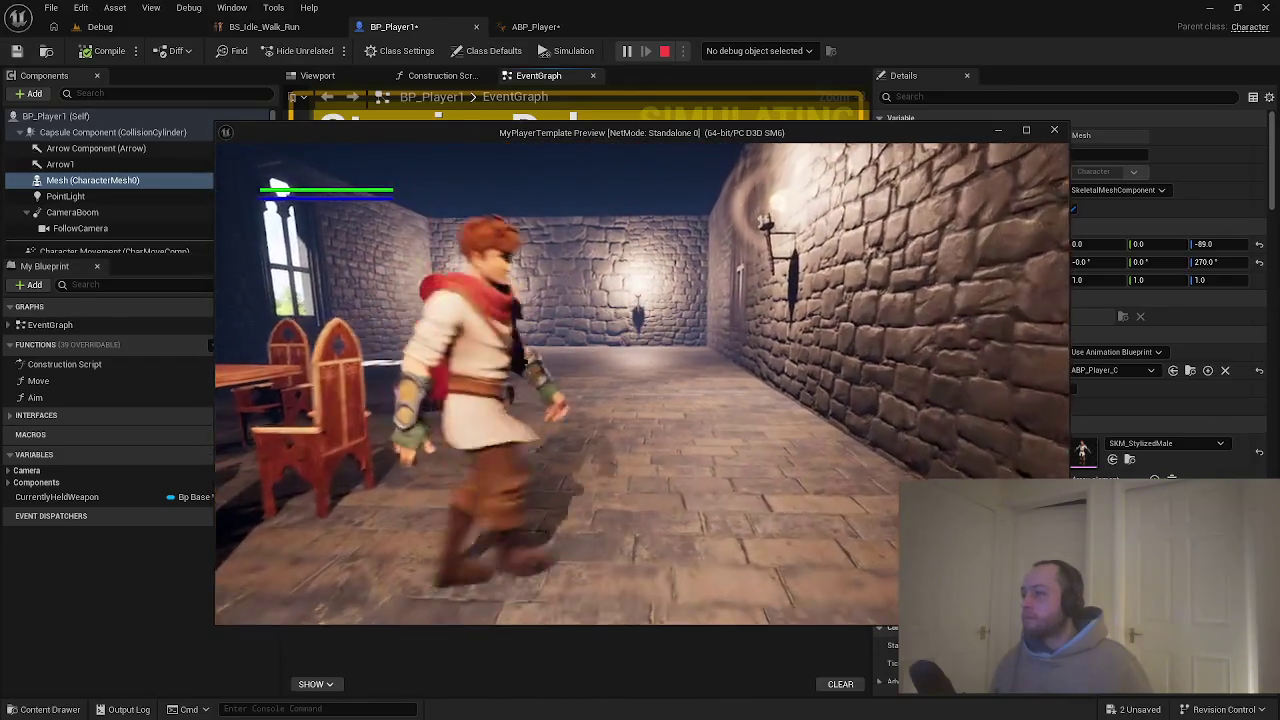
{"action": "key", "text": "w"}
{"action": "key", "text": "w"}
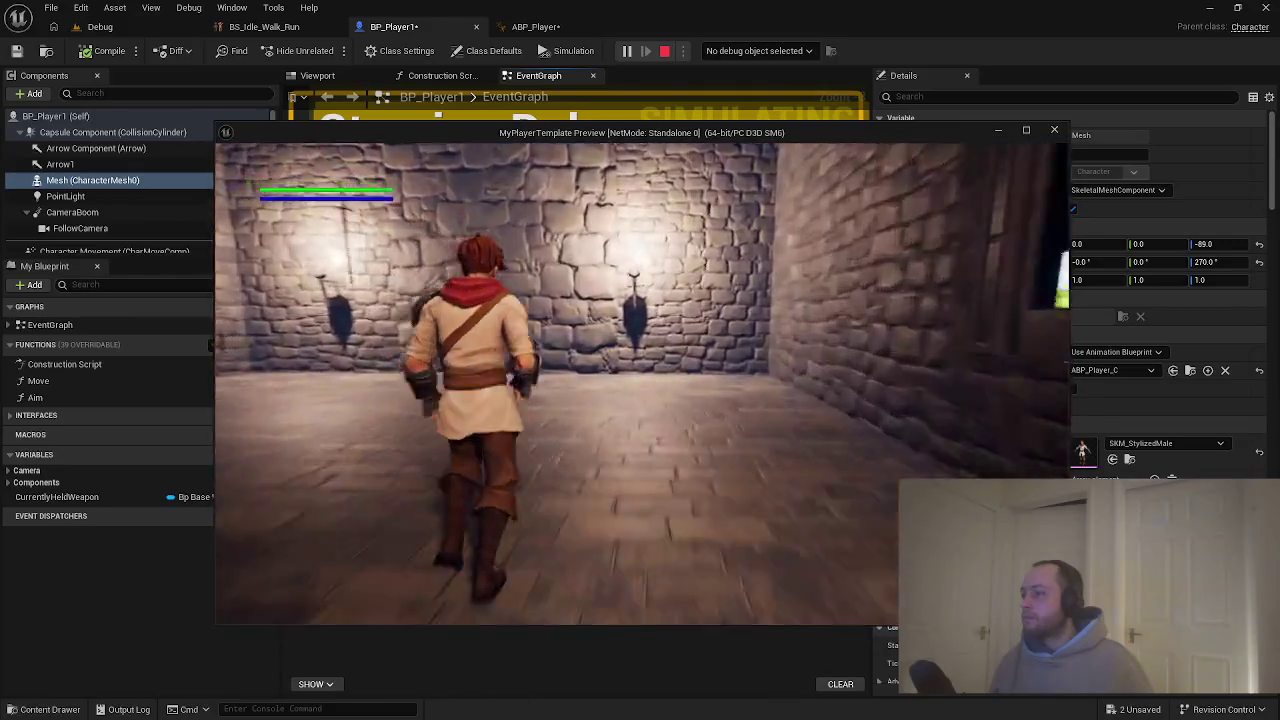
{"action": "key", "text": "Escape"}
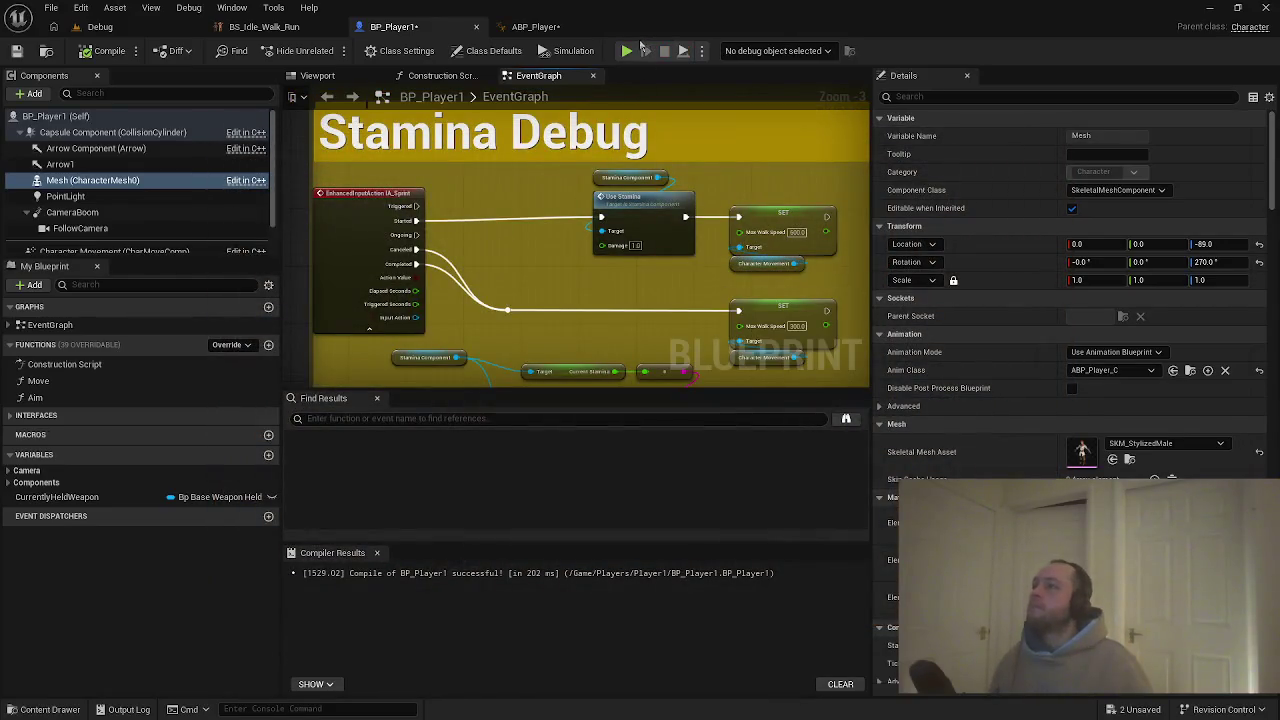
From ABP_Player, open BS_Idle_Walk_Run and the run animation at its top sample.
{"action": "left_click", "coordinate": [530, 27]}
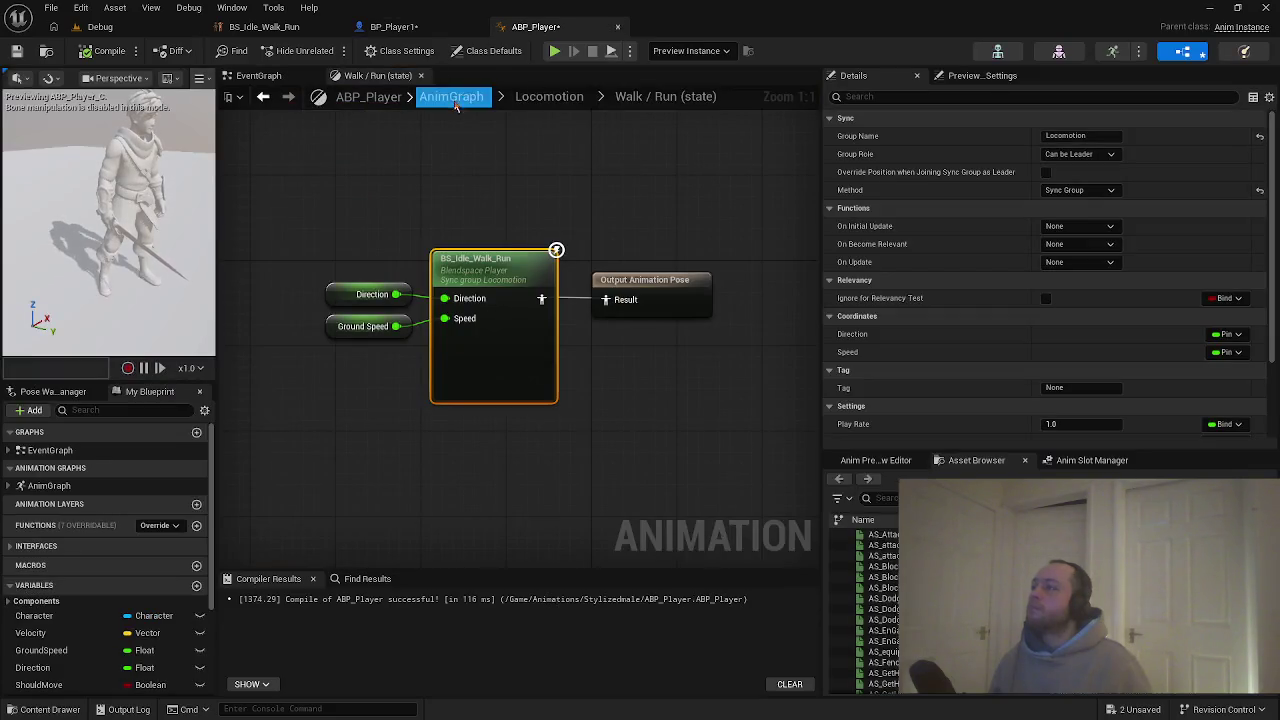
{"action": "double_click", "coordinate": [522, 277]}
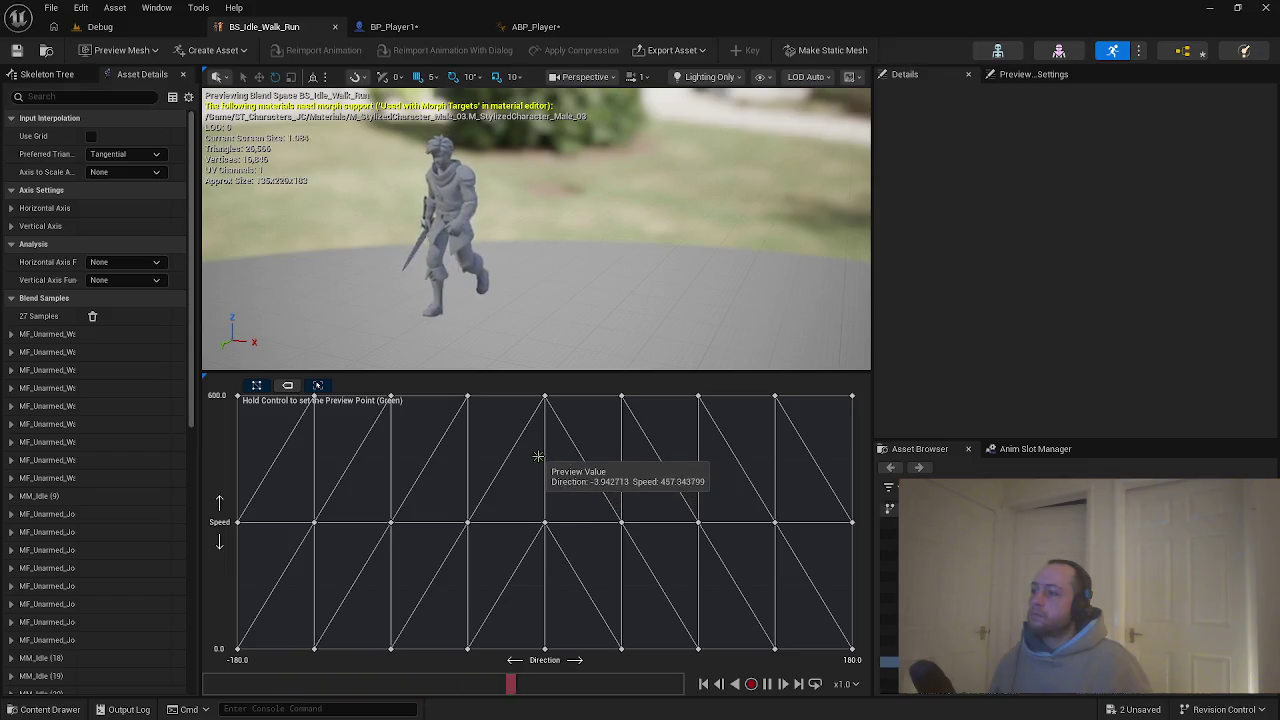
{"action": "double_click", "coordinate": [544, 398]}
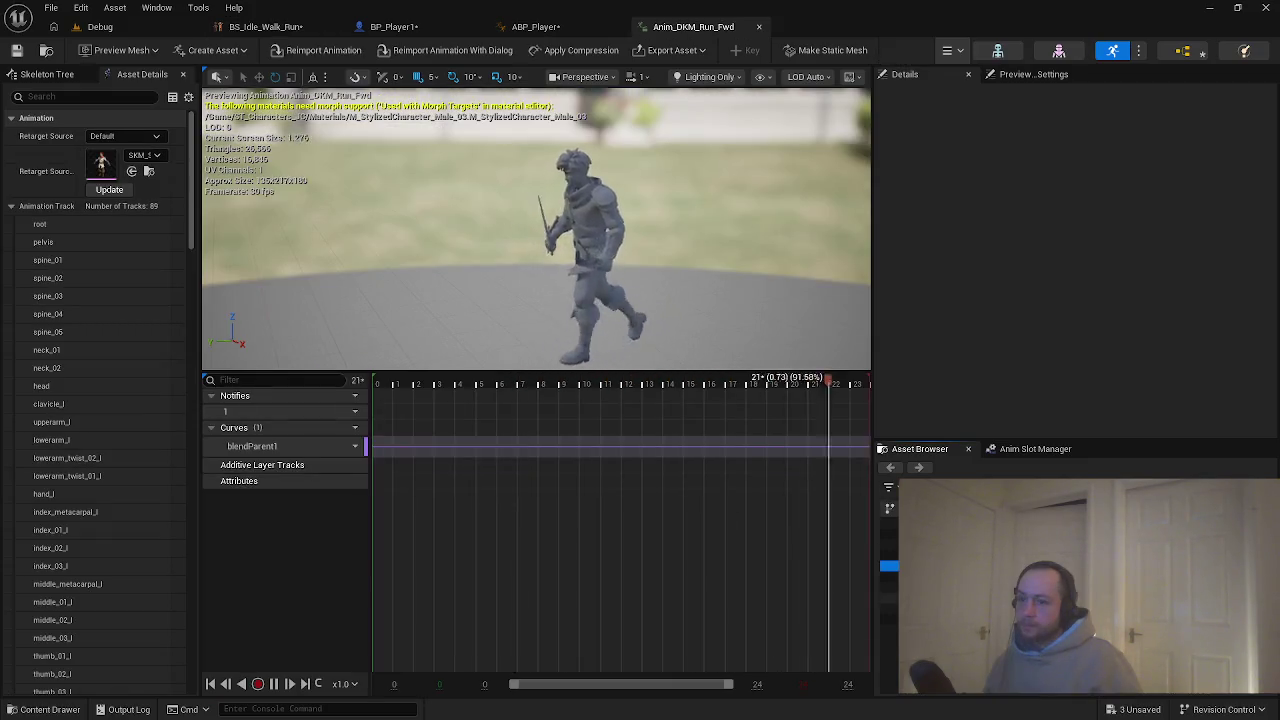
Open MF_Run_Fwd from the Asset Browser, then return to BP_Player1.
{"action": "mouse_move", "coordinate": [970, 562]}
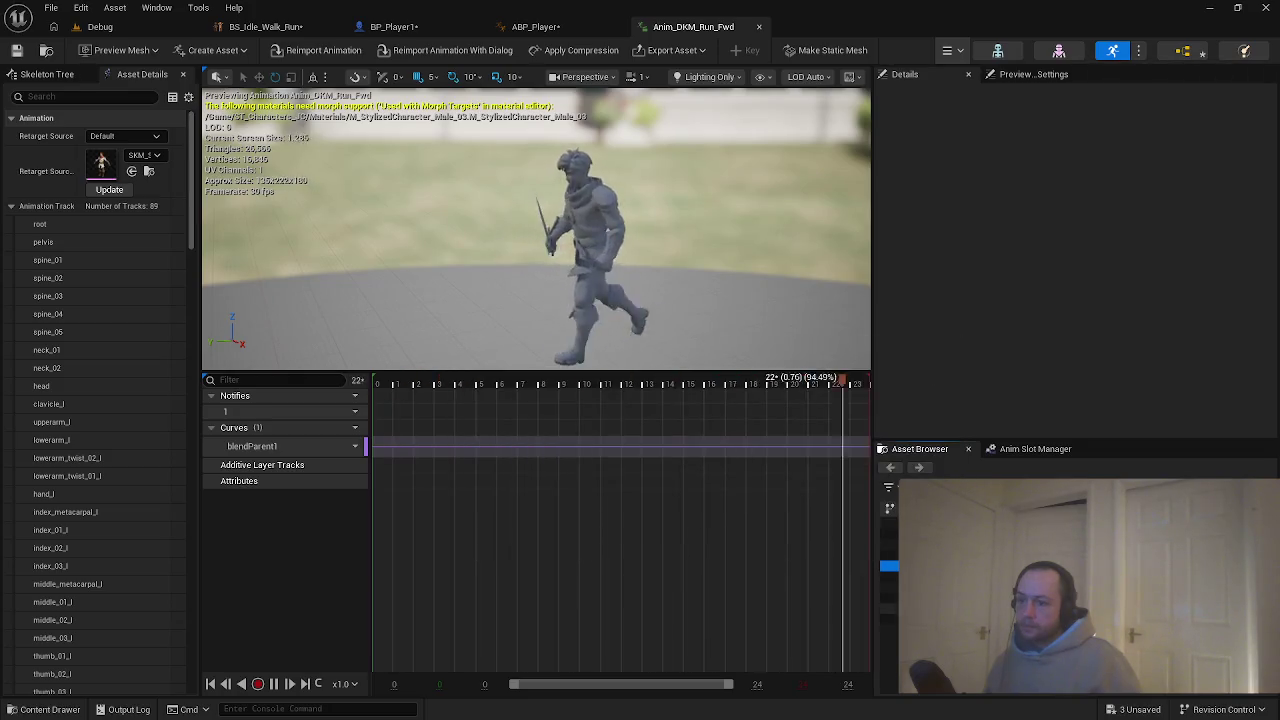
{"action": "mouse_move", "coordinate": [945, 605]}
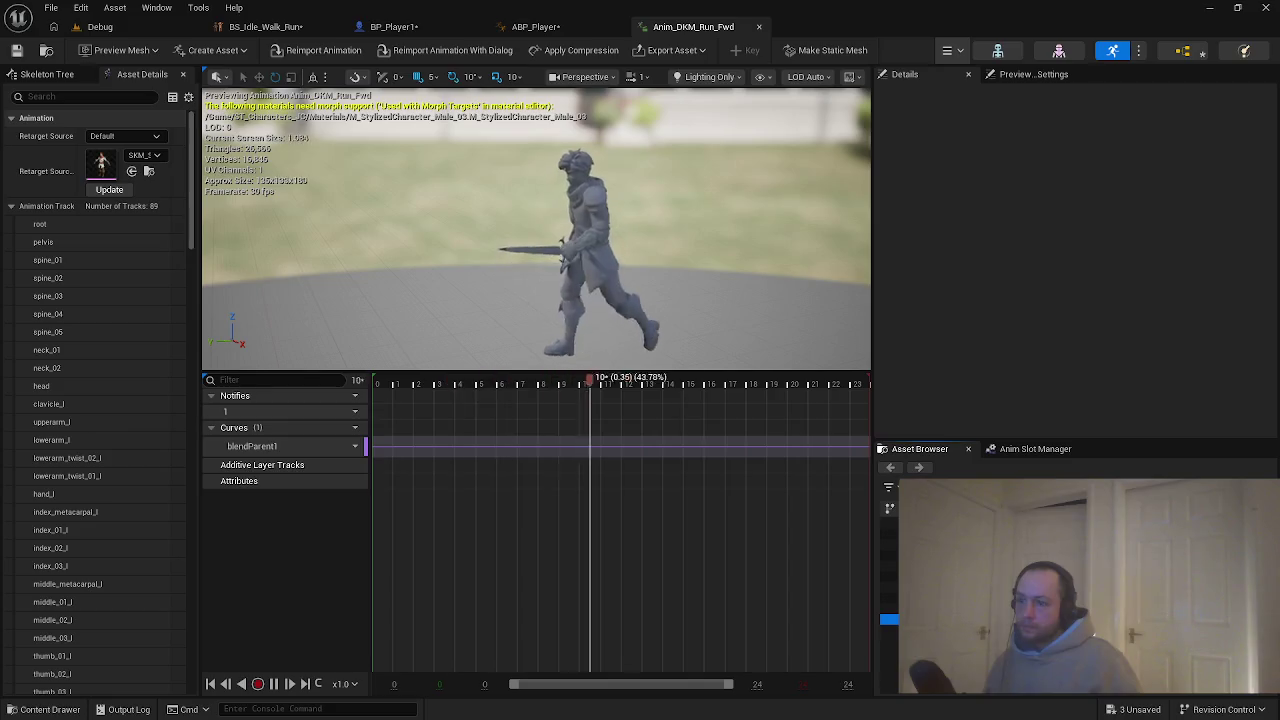
{"action": "double_click", "coordinate": [950, 625]}
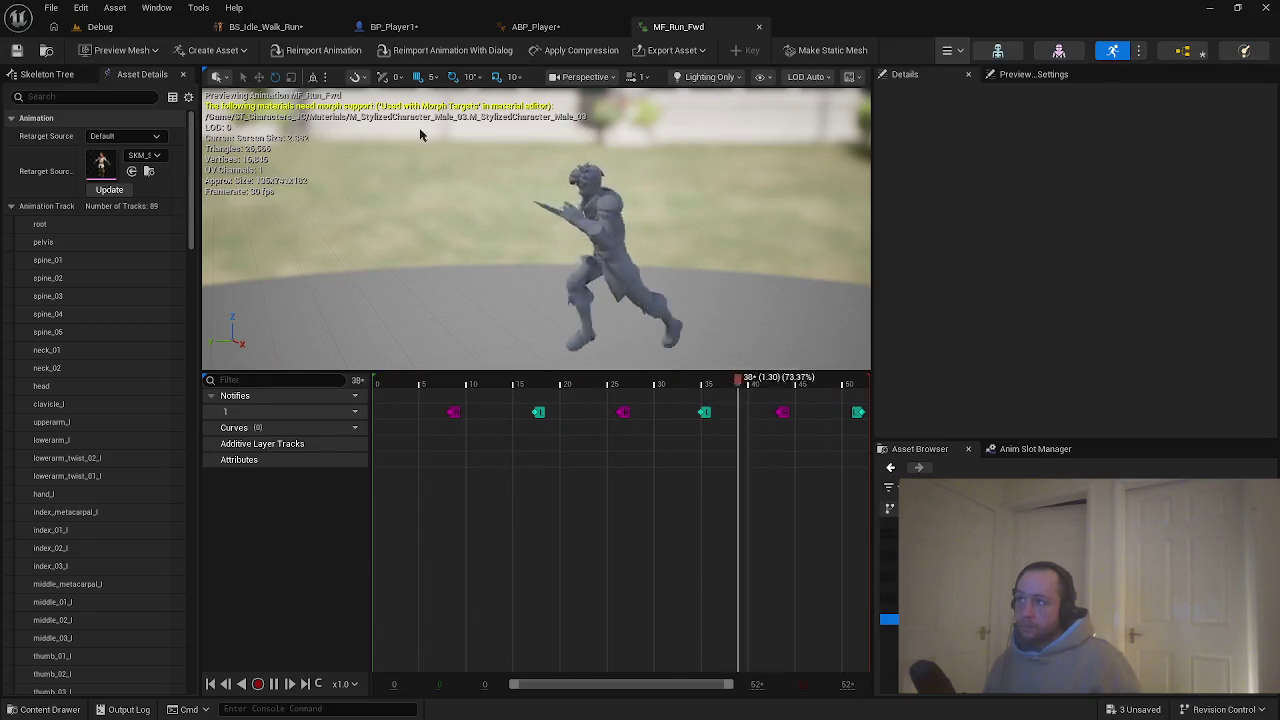
{"action": "left_click", "coordinate": [392, 27]}
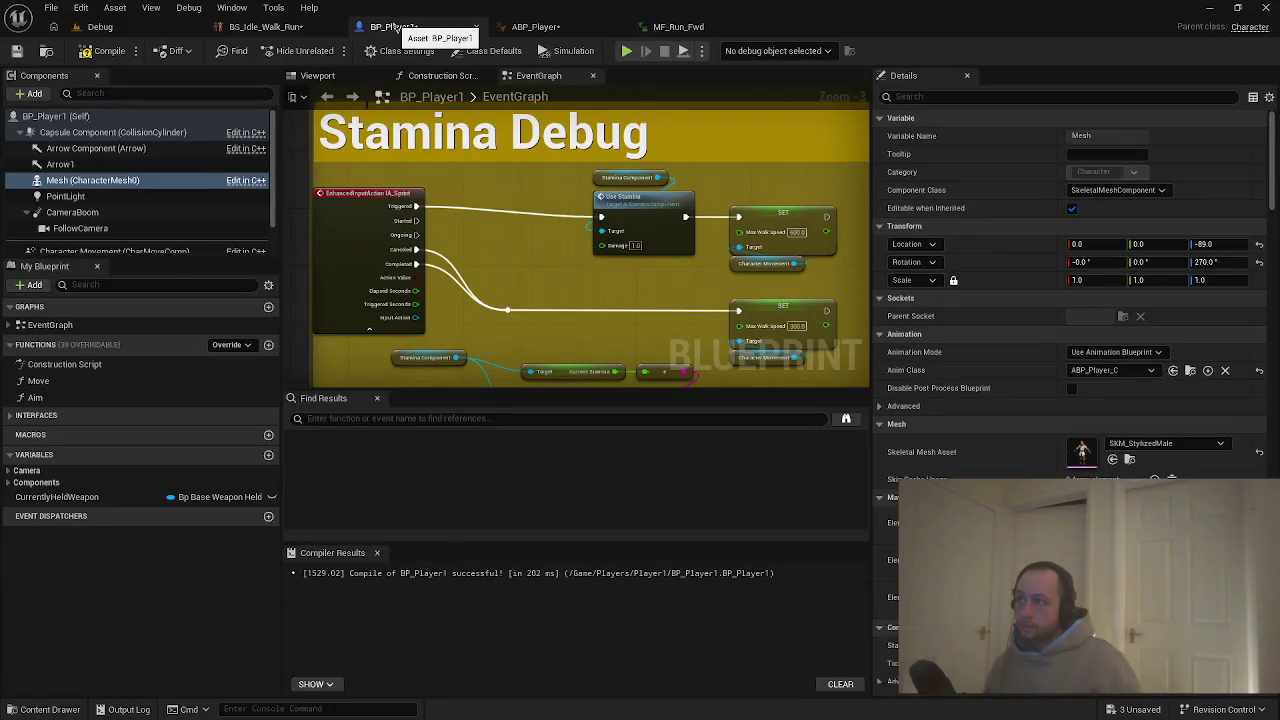
Open BS_Idle_Walk_Run from ABP_Player and delete its centre blend sample.
{"action": "left_click", "coordinate": [538, 28]}
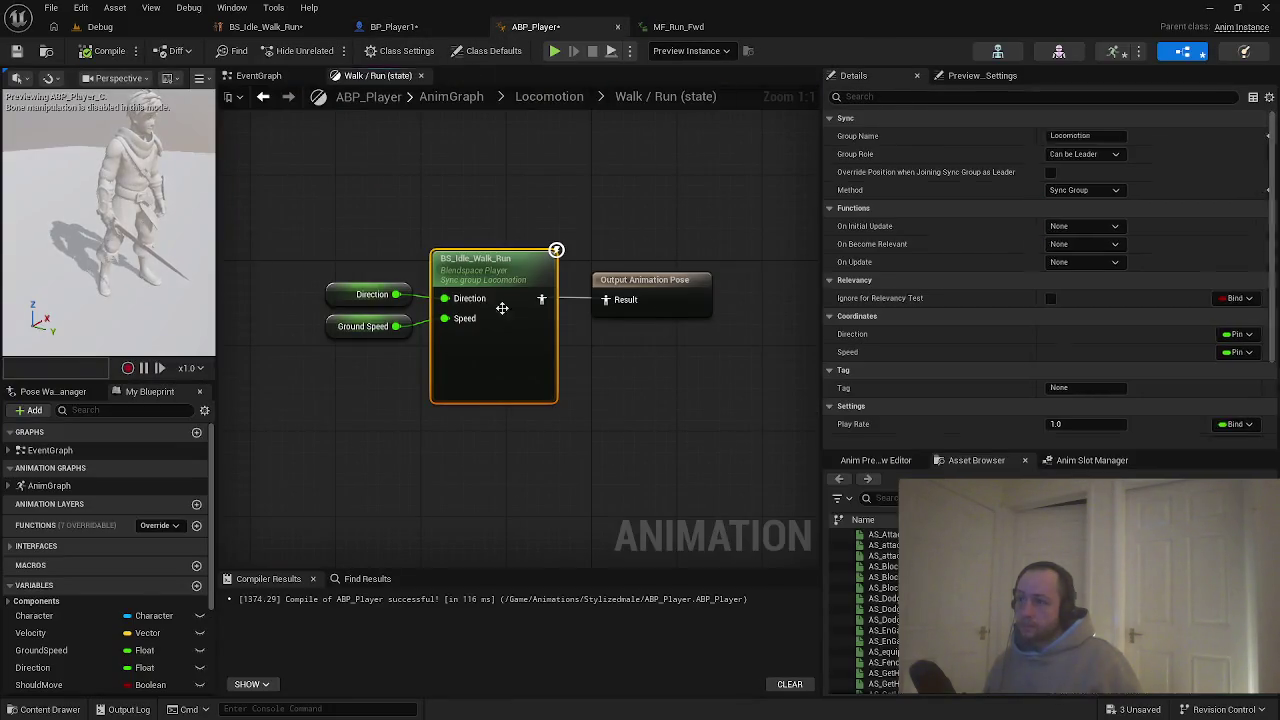
{"action": "double_click", "coordinate": [540, 385]}
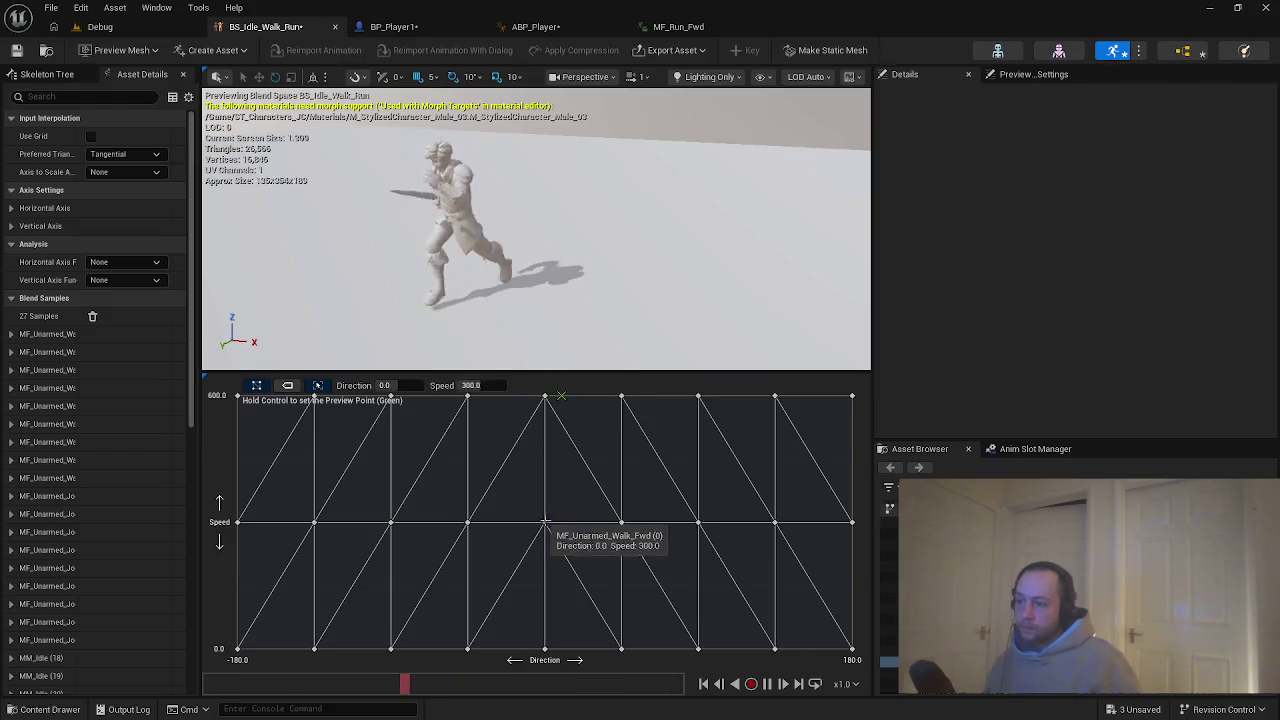
{"action": "left_click", "coordinate": [544, 521]}
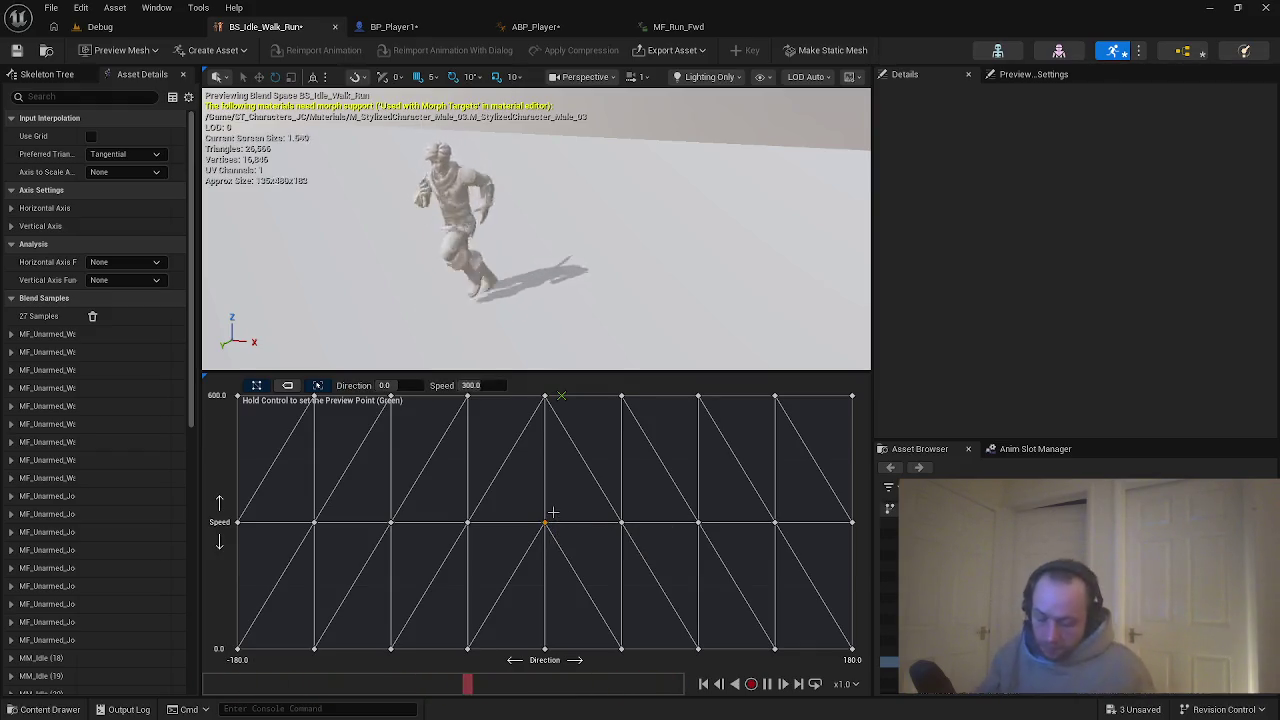
{"action": "key", "text": "Delete"}
Drop a new animation at the grid centre, preview it at zero speed, and return to the Debug level.
{"action": "mouse_move", "coordinate": [890, 661]}
{"action": "left_mouse_down"}
{"action": "mouse_move", "coordinate": [466, 514]}
{"action": "mouse_move", "coordinate": [651, 577]}
{"action": "mouse_move", "coordinate": [544, 521]}
{"action": "left_mouse_up"}
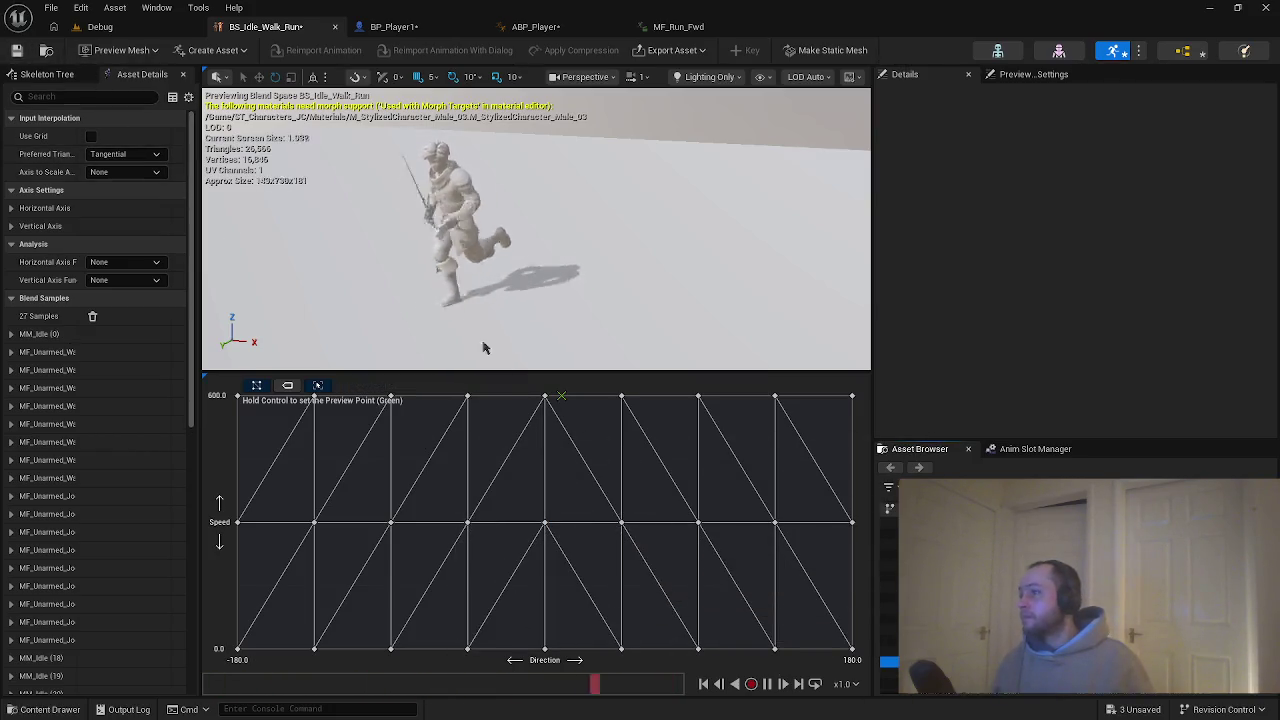
{"action": "left_click", "coordinate": [537, 640], "text": "ctrl"}
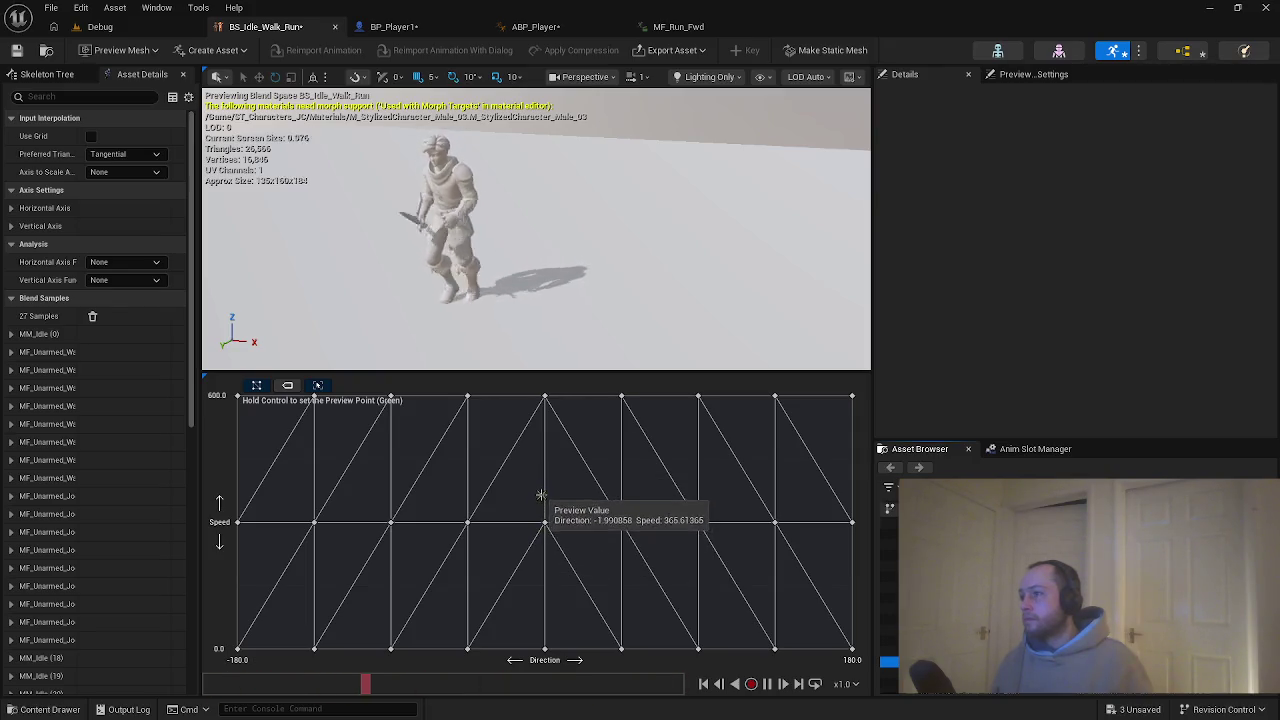
{"action": "left_click", "coordinate": [95, 26]}
Play-test the character running through the corridors, stop, and reopen BS_Idle_Walk_Run.
{"action": "key", "text": "alt+p"}
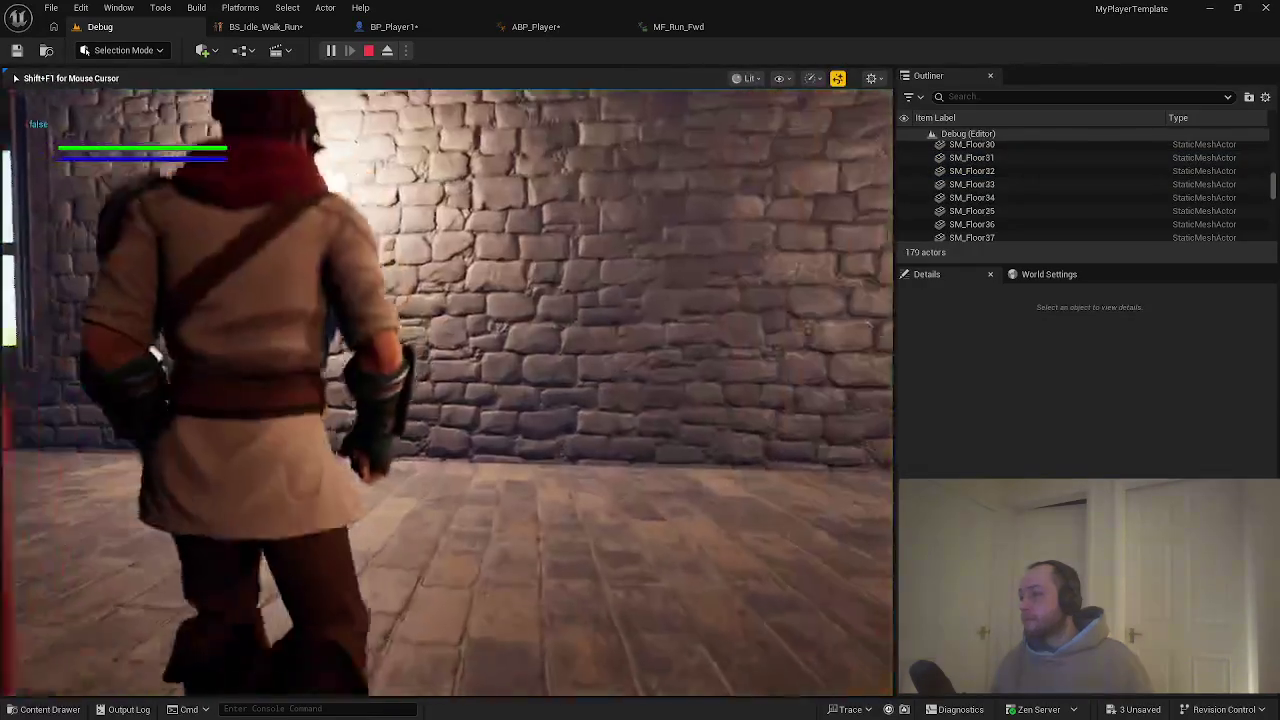
{"action": "key", "text": "w"}
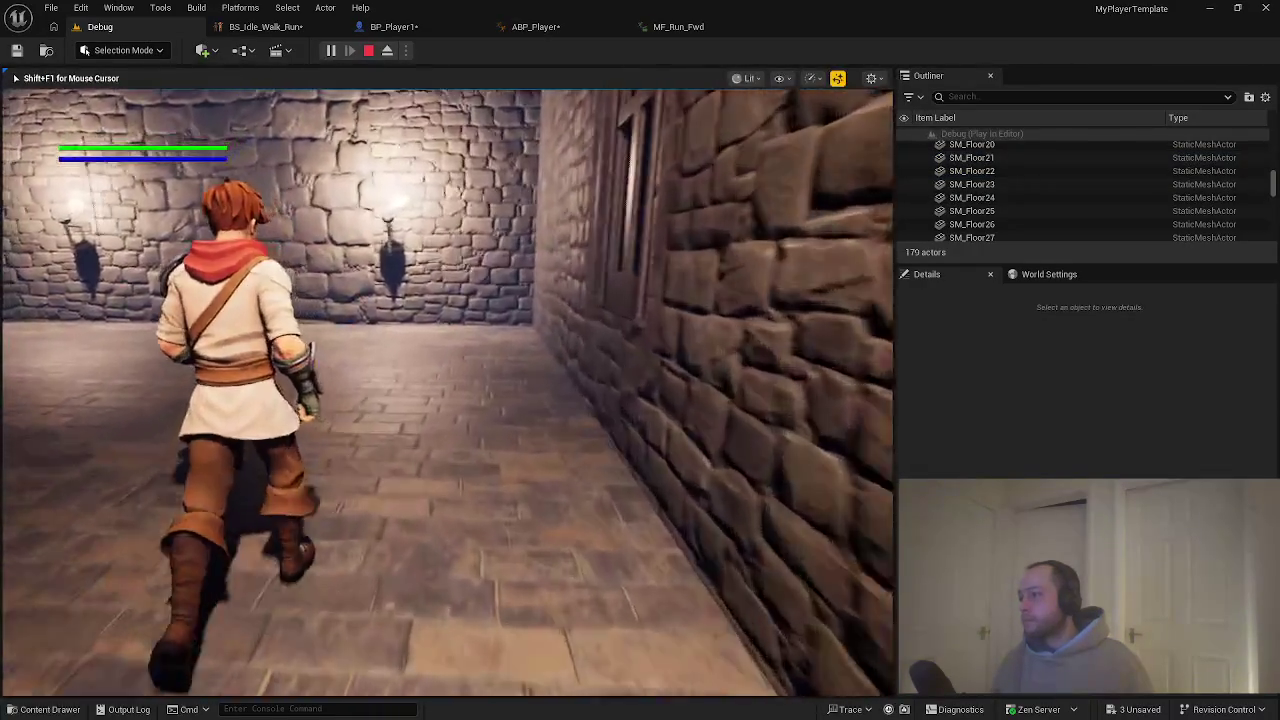
{"action": "key", "text": "w"}
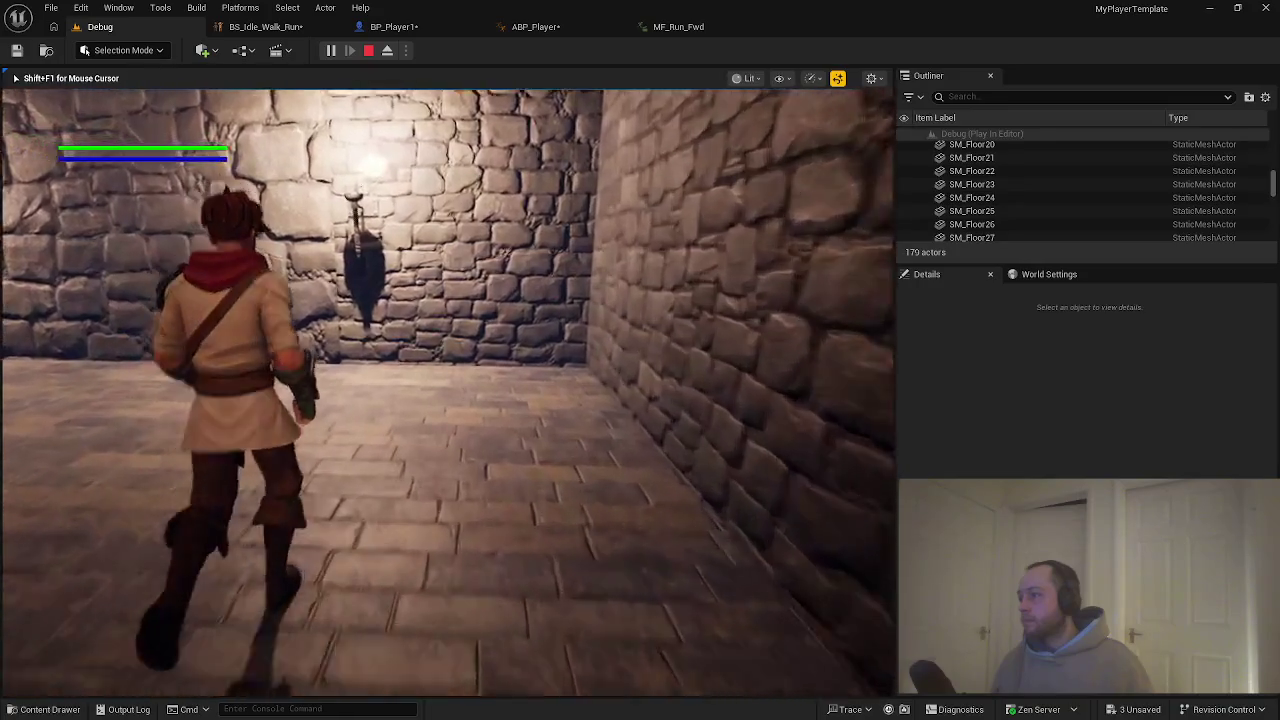
{"action": "key", "text": "w"}
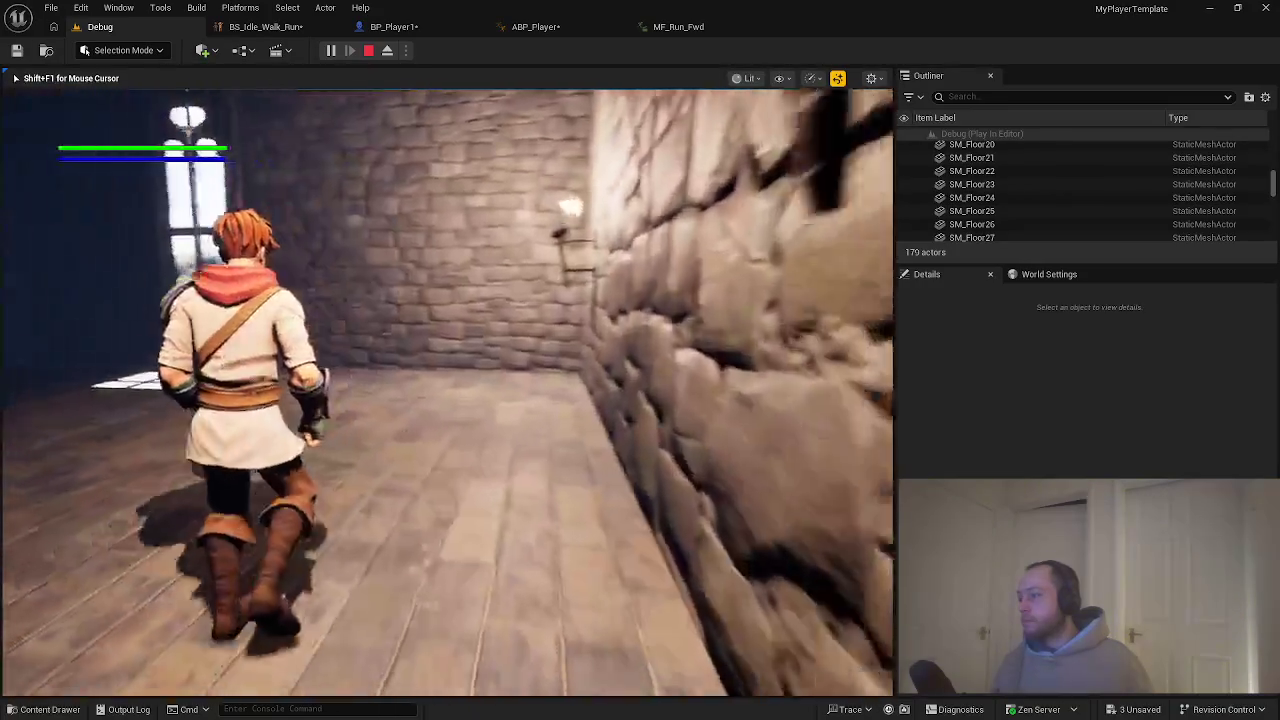
{"action": "key", "text": "w"}
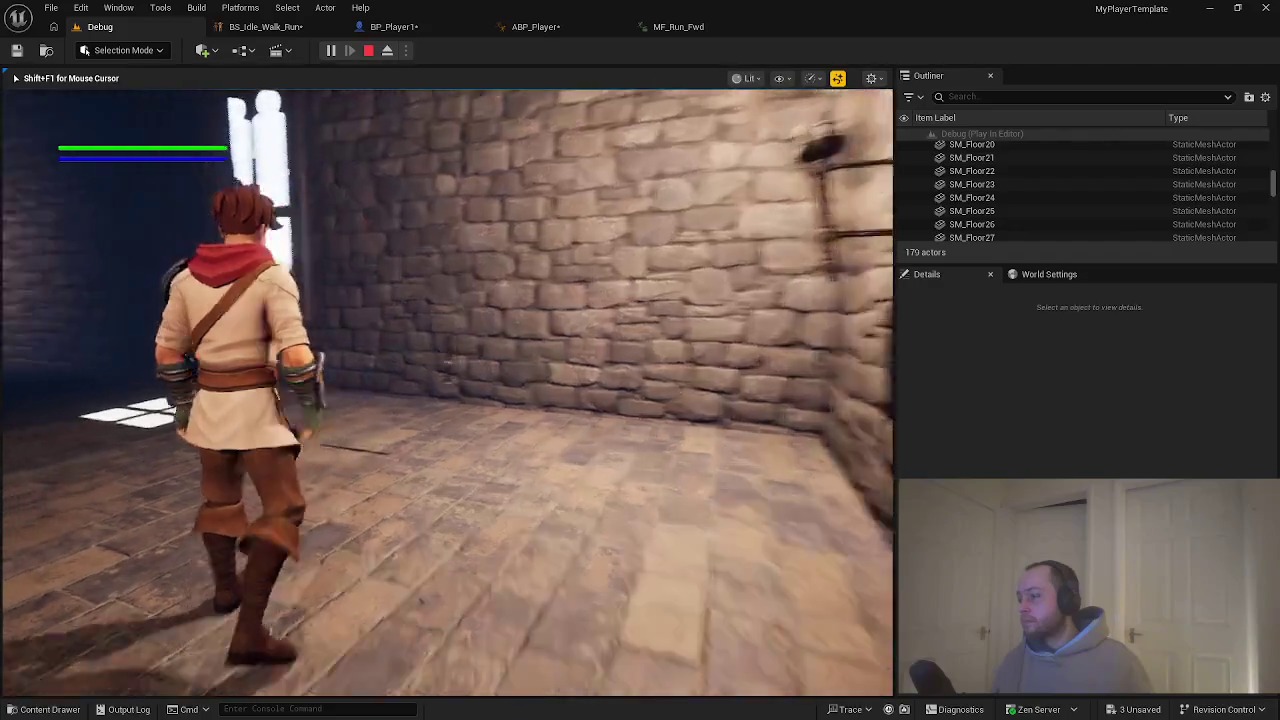
{"action": "key", "text": "w"}
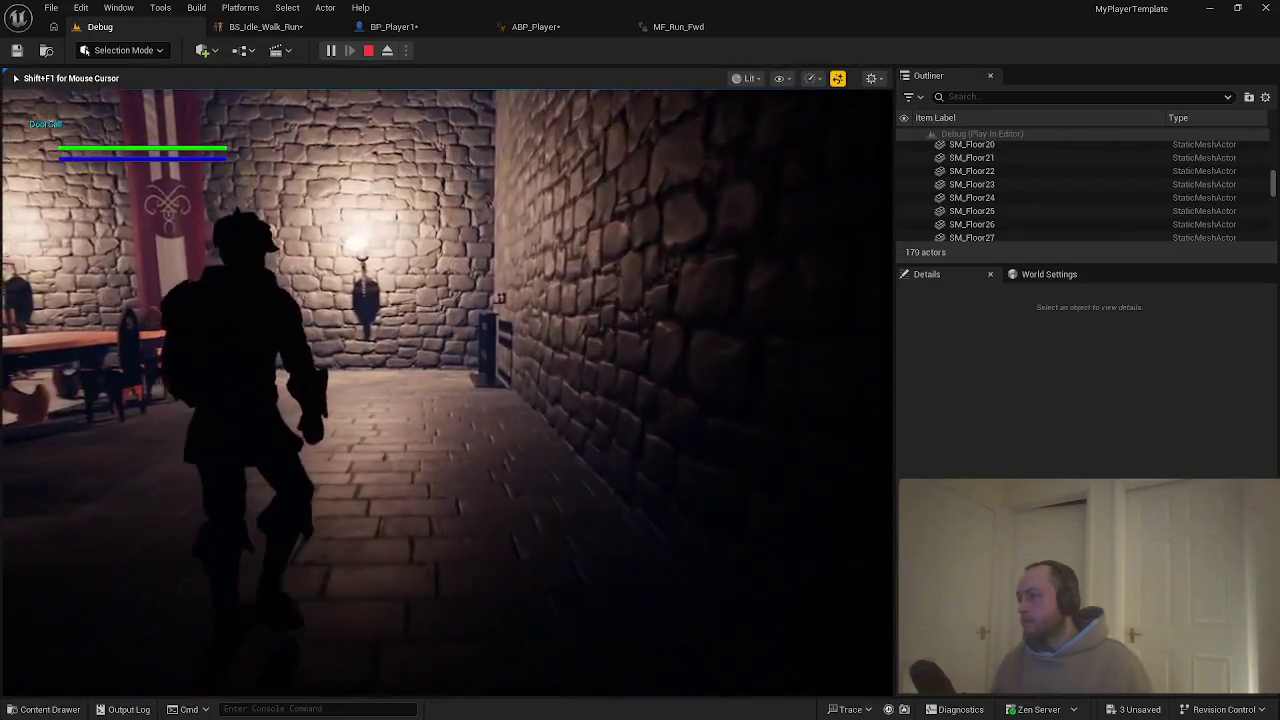
{"action": "key", "text": "w"}
{"action": "key", "text": "Escape"}
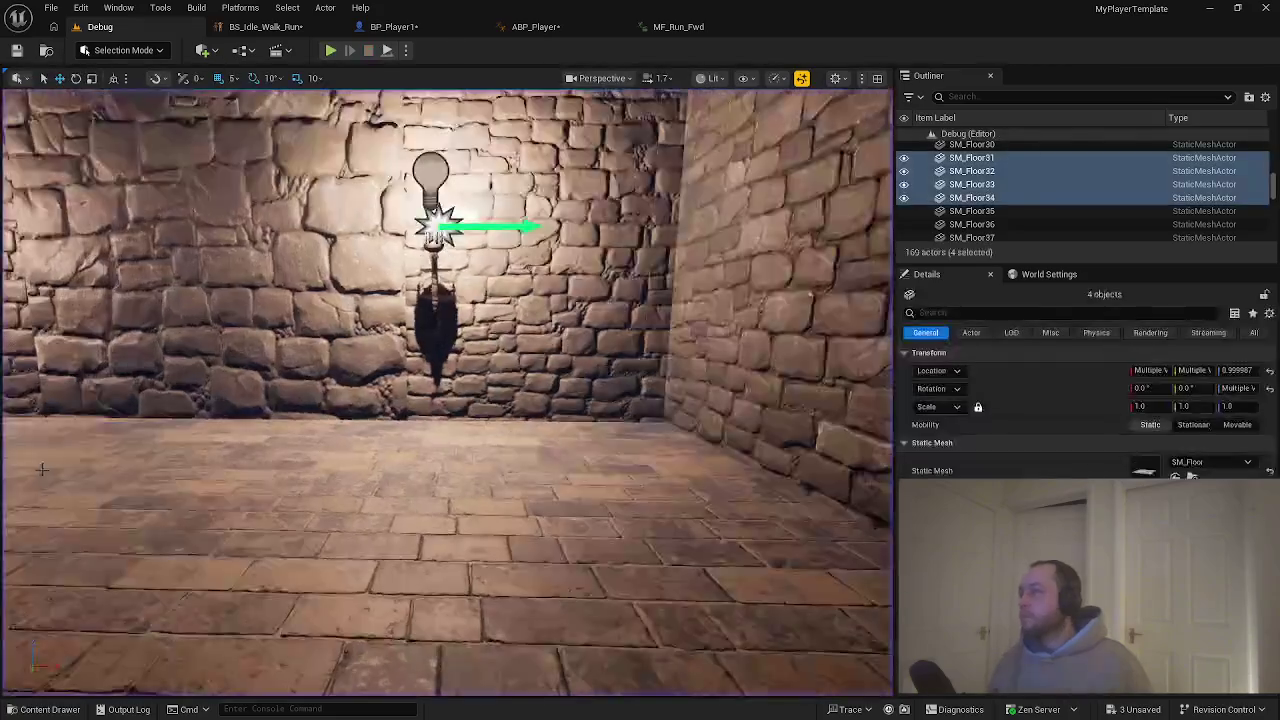
{"action": "left_click", "coordinate": [234, 28]}
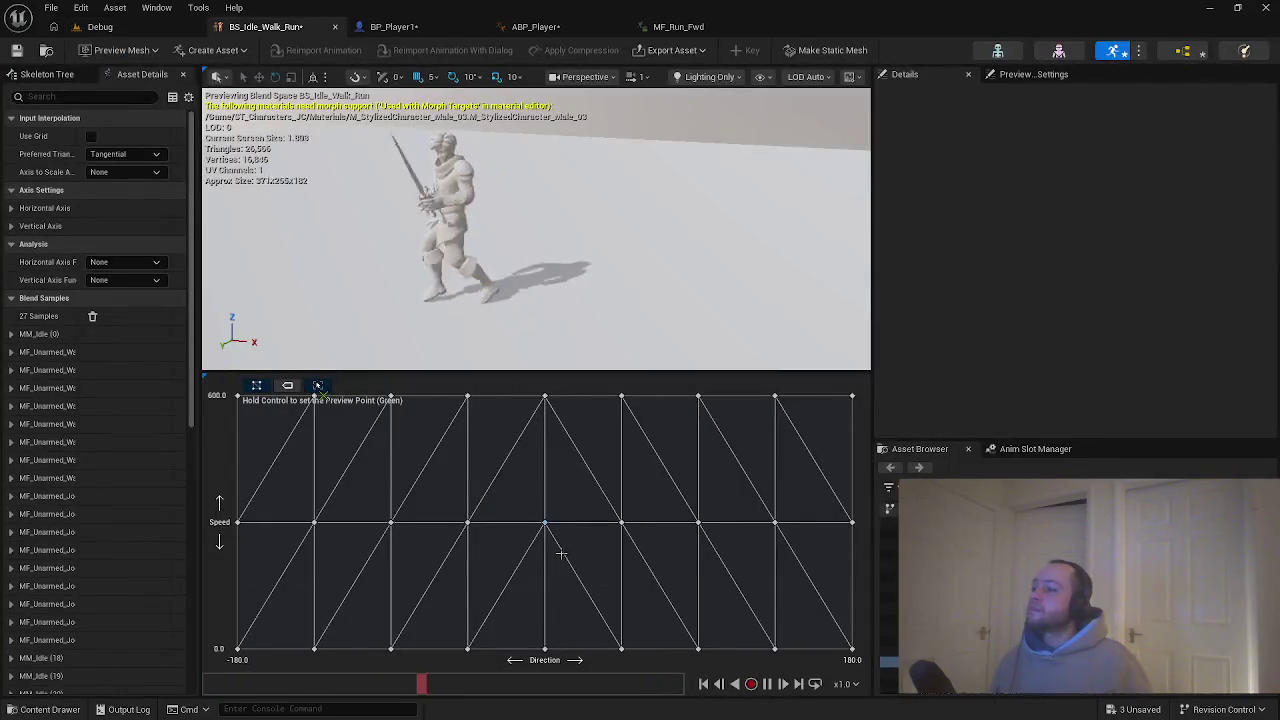
Preview blends from the run sample down toward the grid's bottom, then switch to the Debug level.
{"action": "key", "text": "ctrl"}
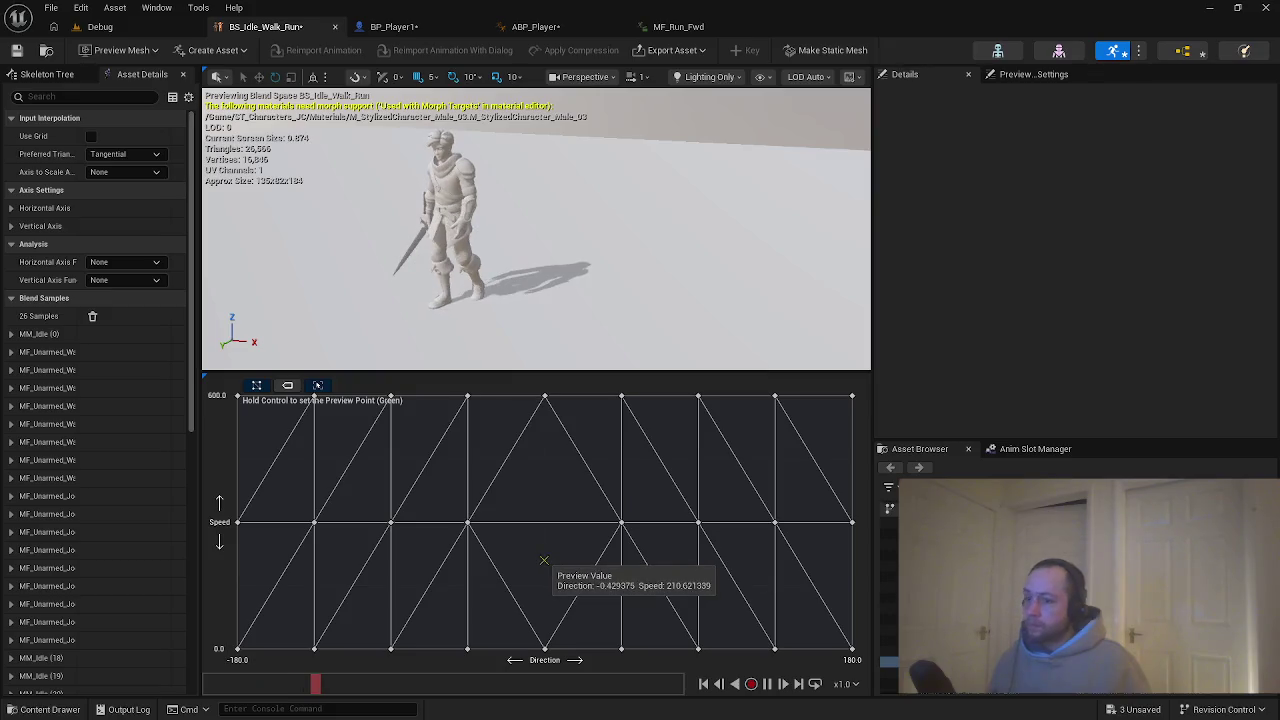
{"action": "key", "text": "ctrl"}
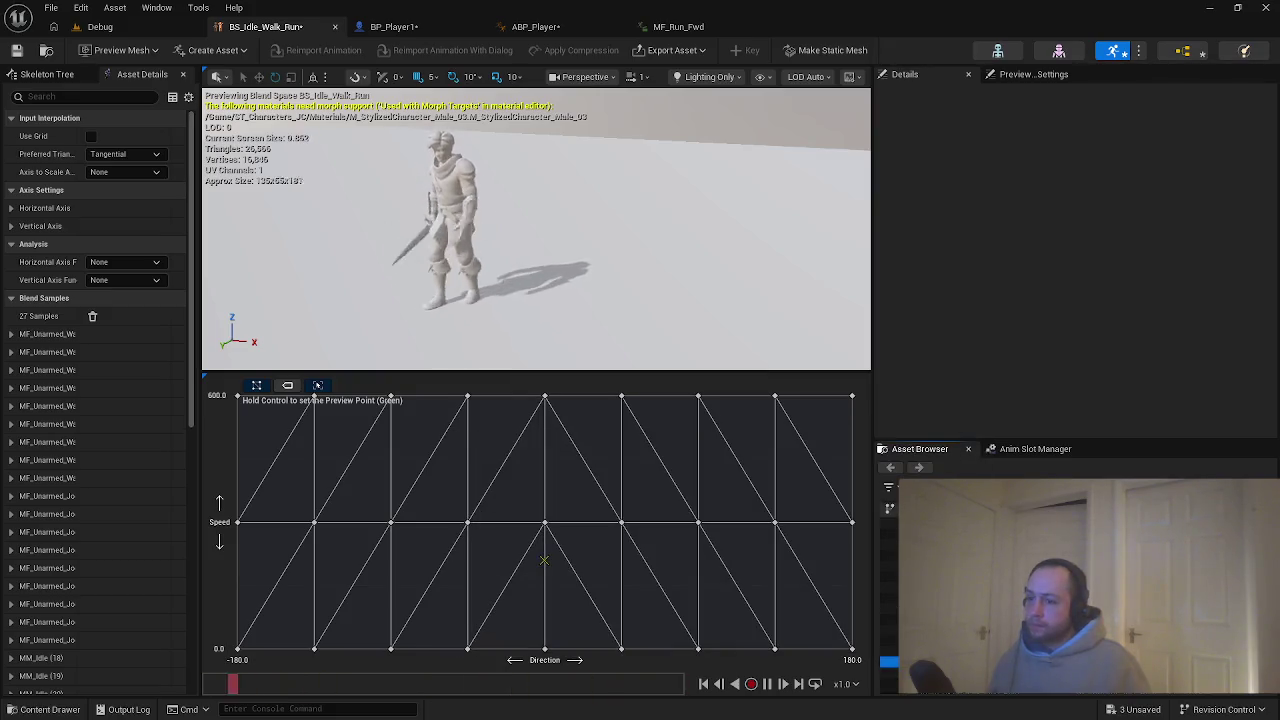
{"action": "key", "text": "ctrl"}
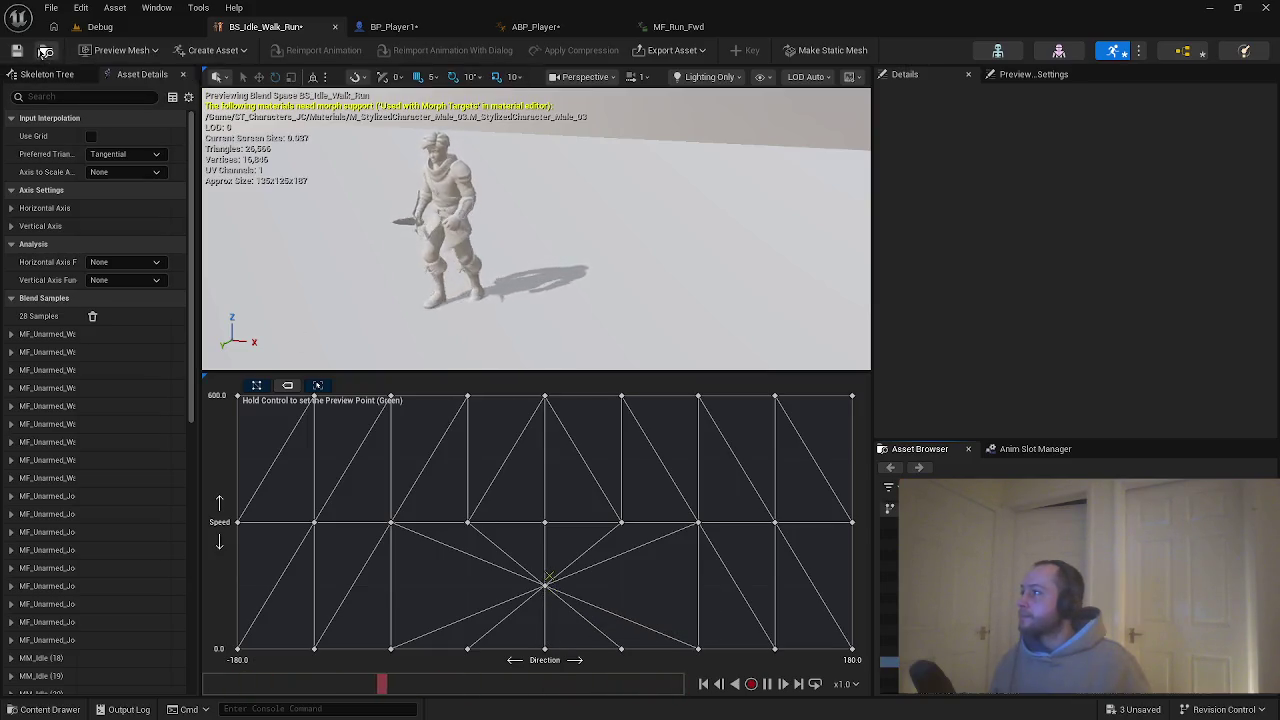
{"action": "left_click", "coordinate": [100, 26]}
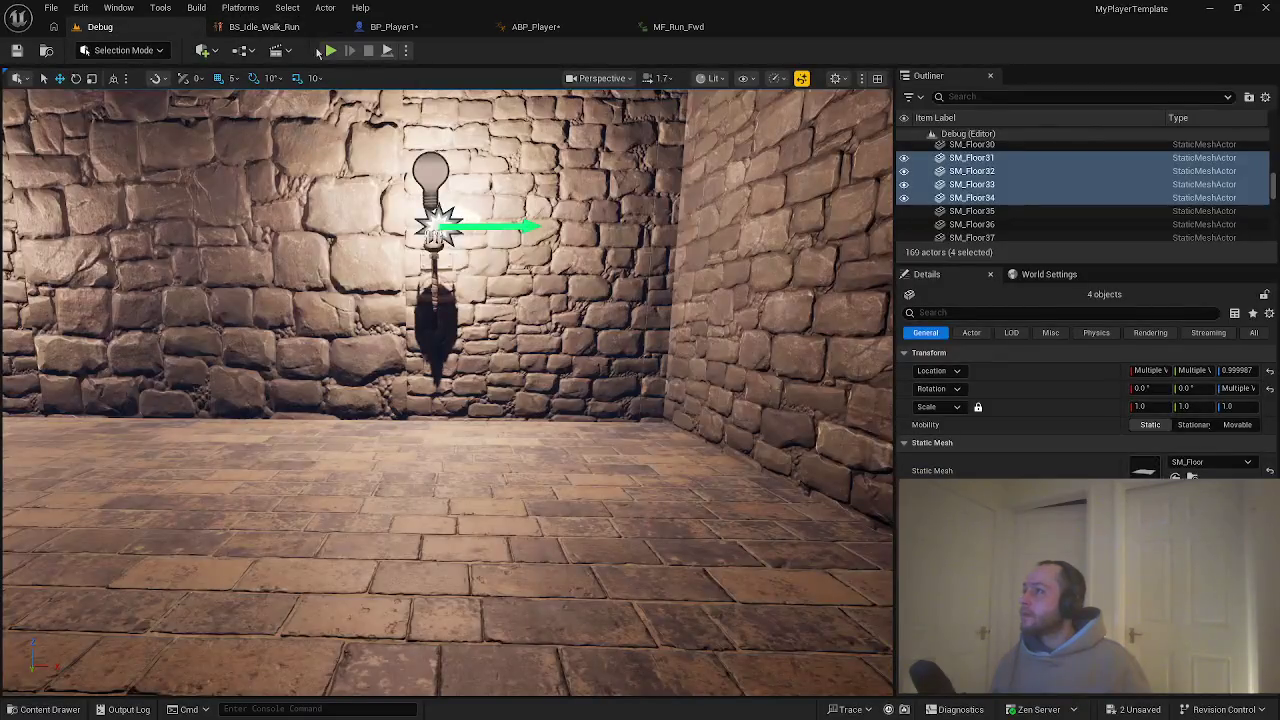
Play-test the character running along the stone corridor and into the lit room.
{"action": "left_click", "coordinate": [330, 50]}
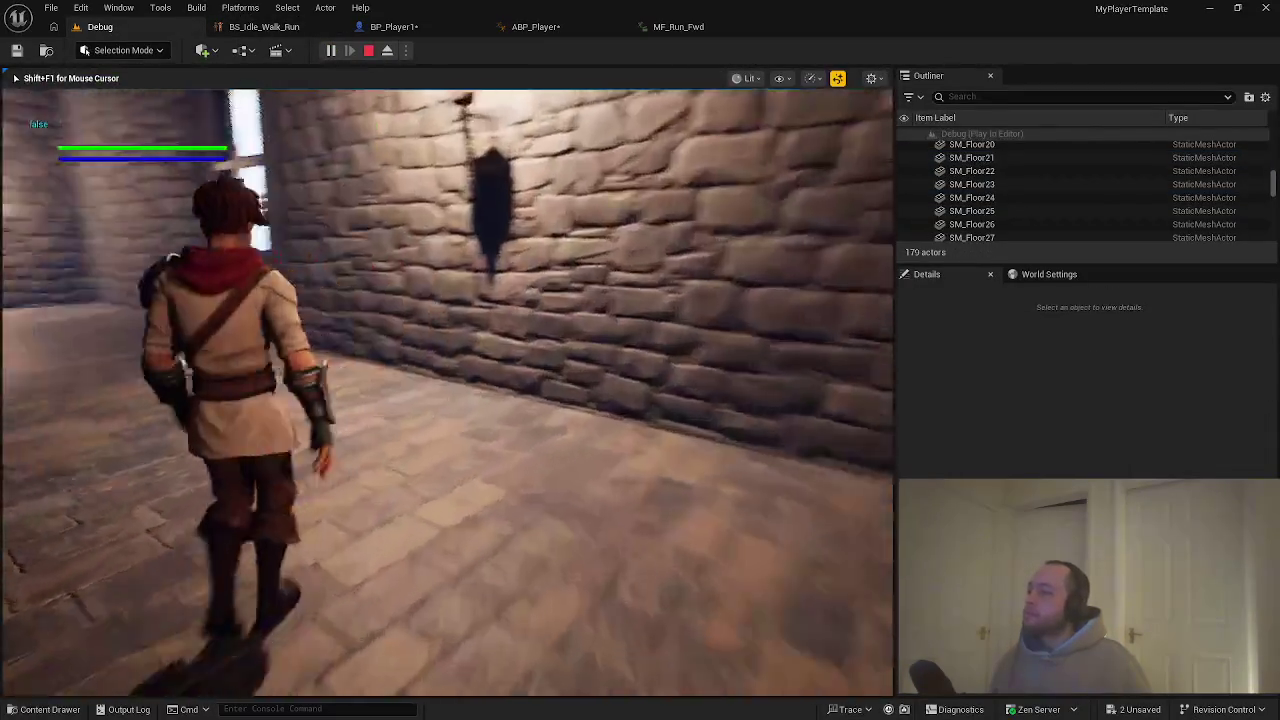
{"action": "key", "text": "w"}
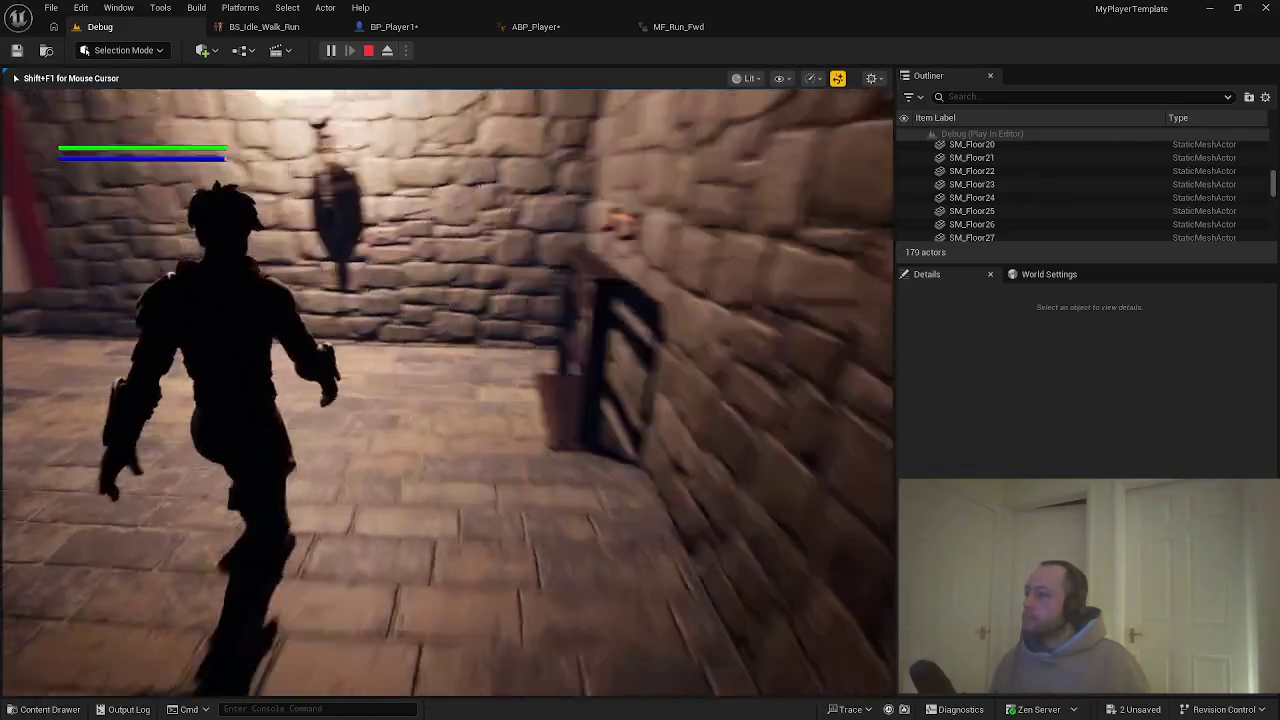
{"action": "key", "text": "w"}
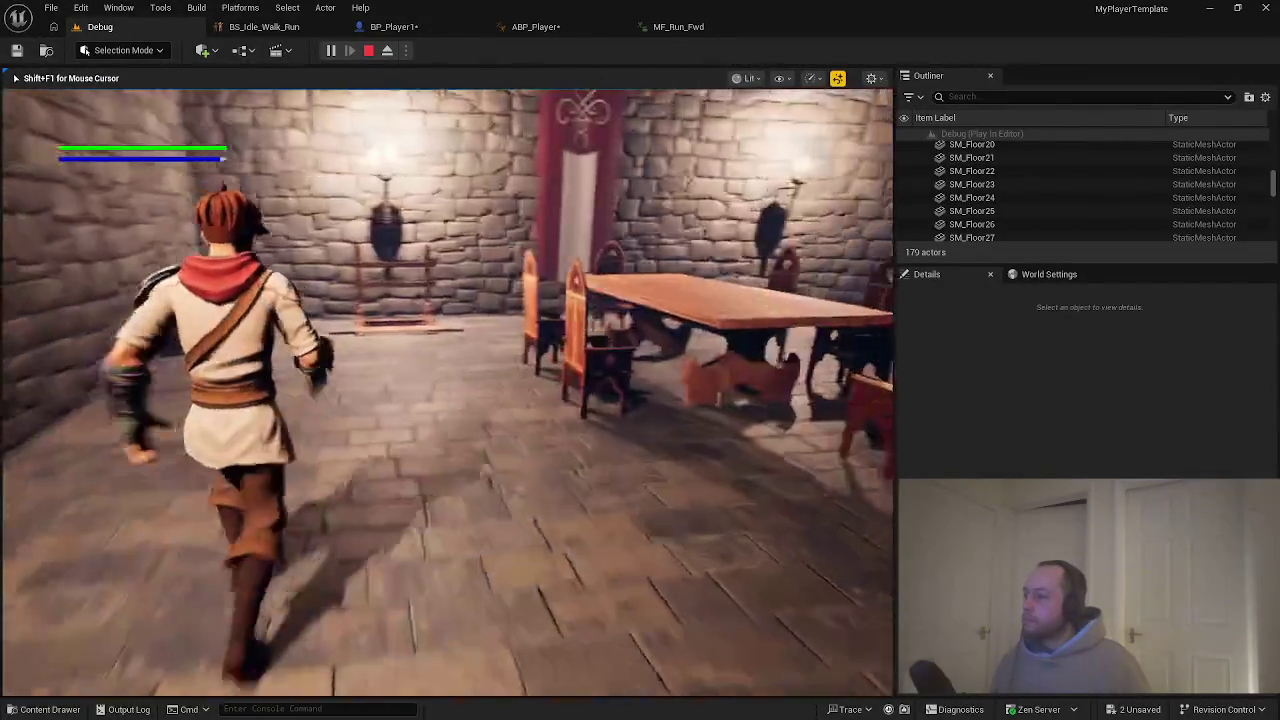
{"action": "key", "text": "w"}
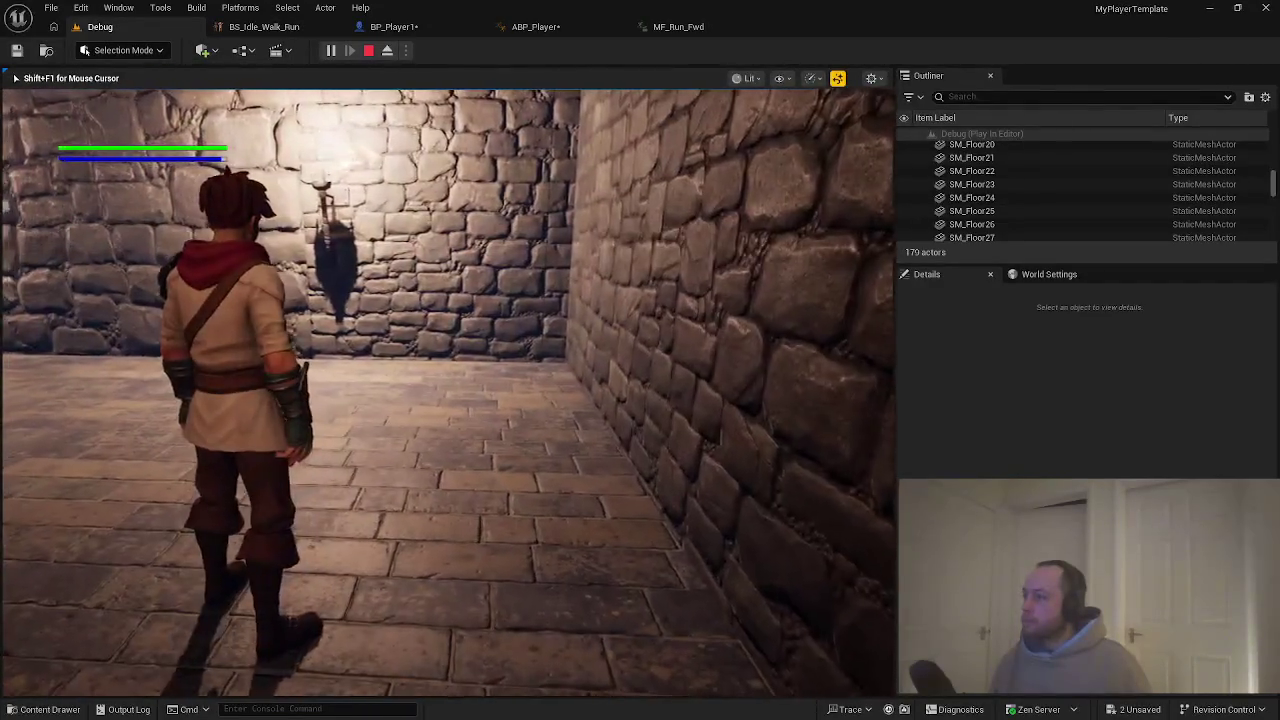
{"action": "key", "text": "w"}
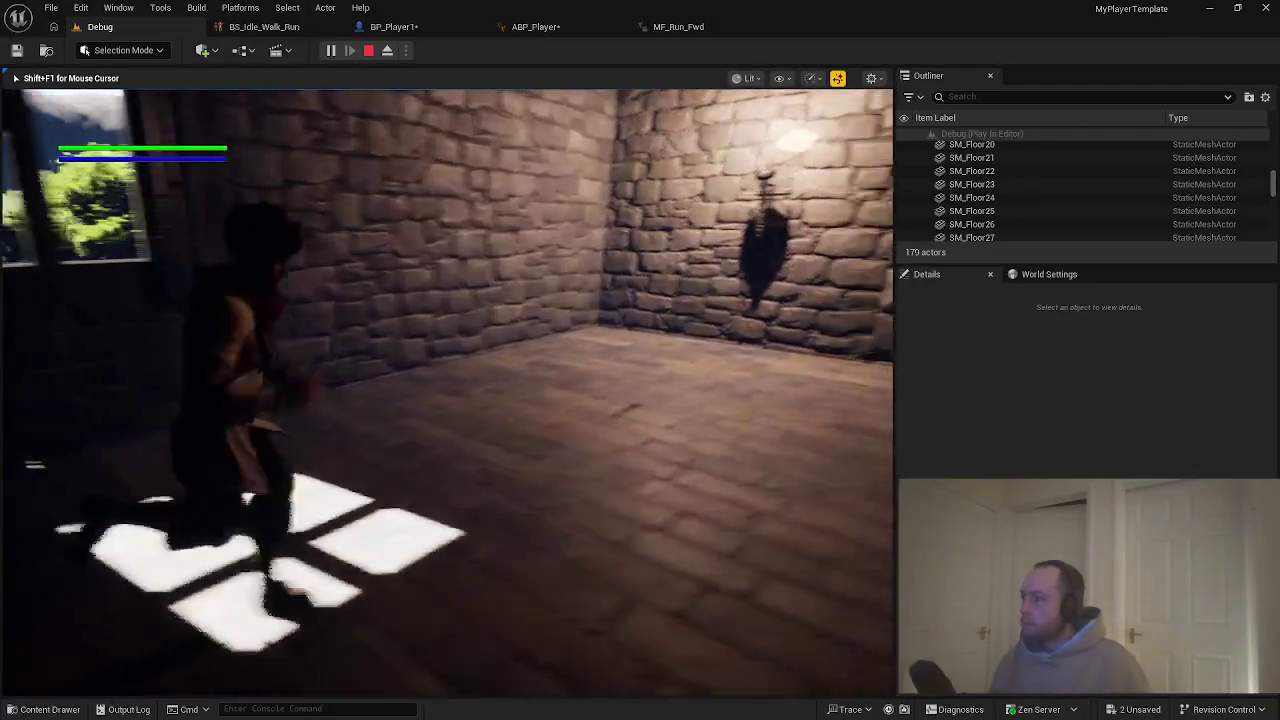
End the play-test and revisit the BS_Idle_Walk_Run and ABP_Player tabs.
{"action": "key", "text": "Escape"}
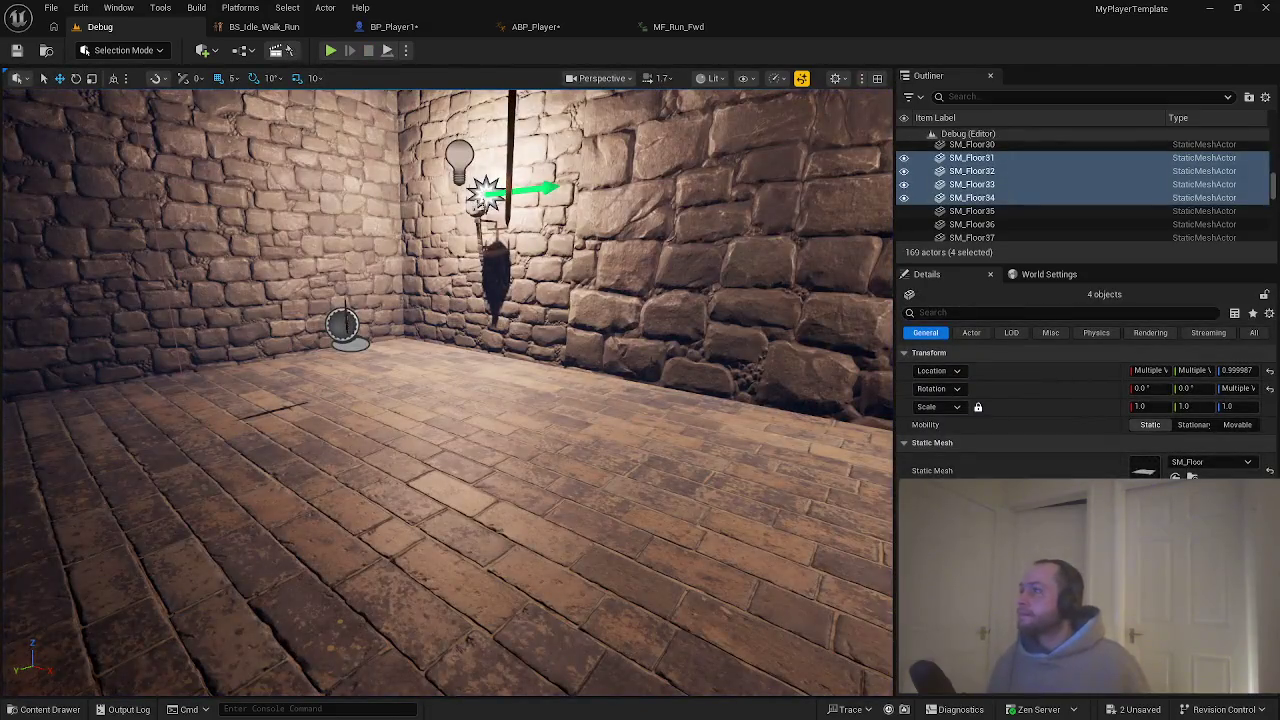
{"action": "left_click", "coordinate": [264, 26]}
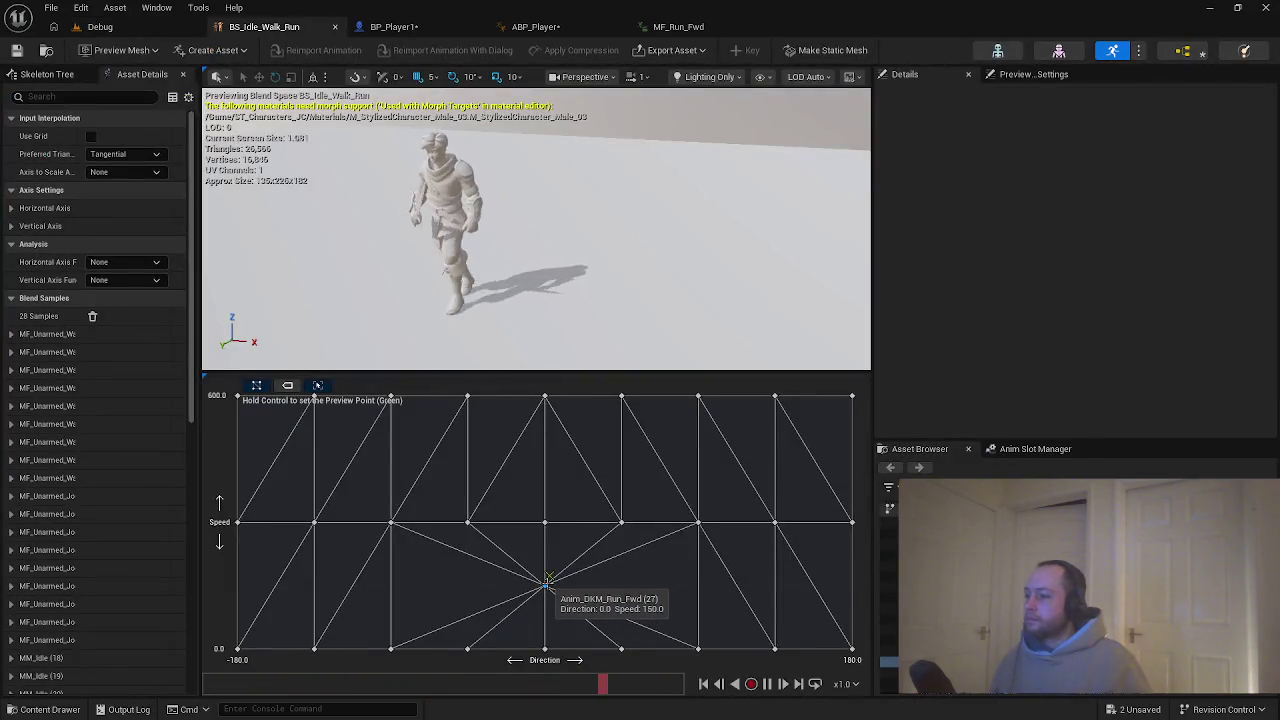
{"action": "left_click", "coordinate": [535, 26]}
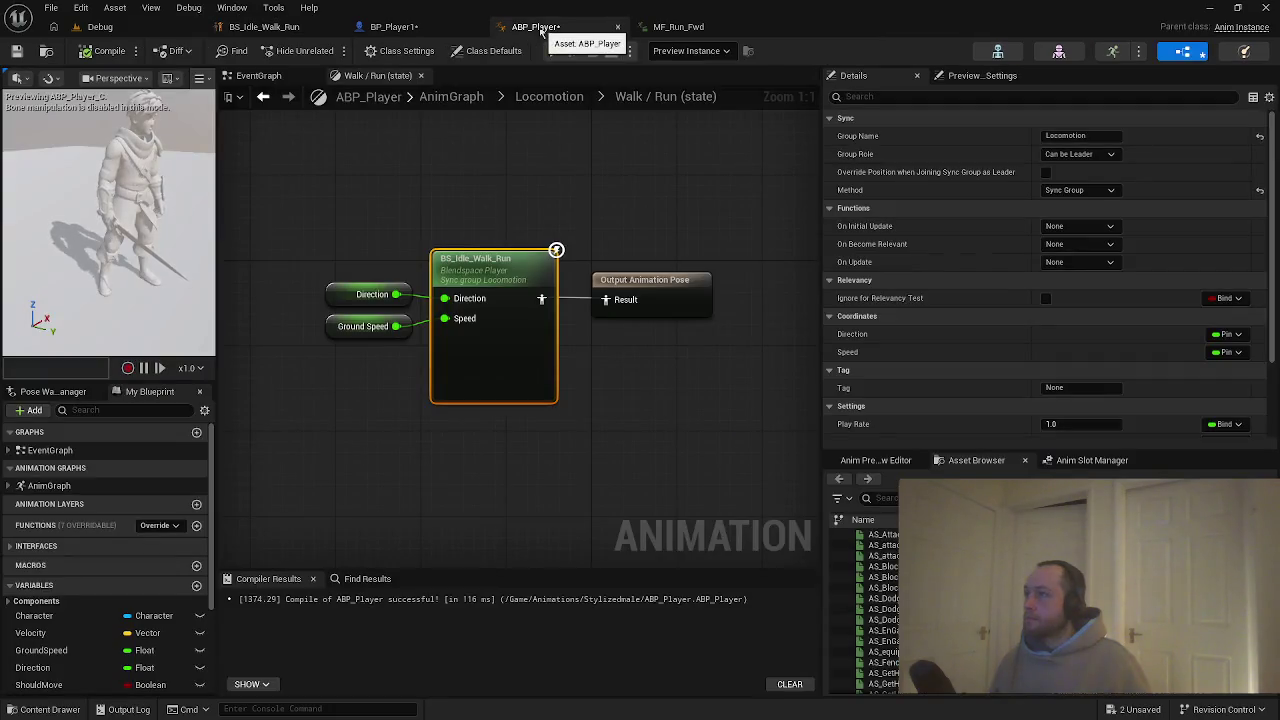
{"action": "left_click", "coordinate": [405, 27]}
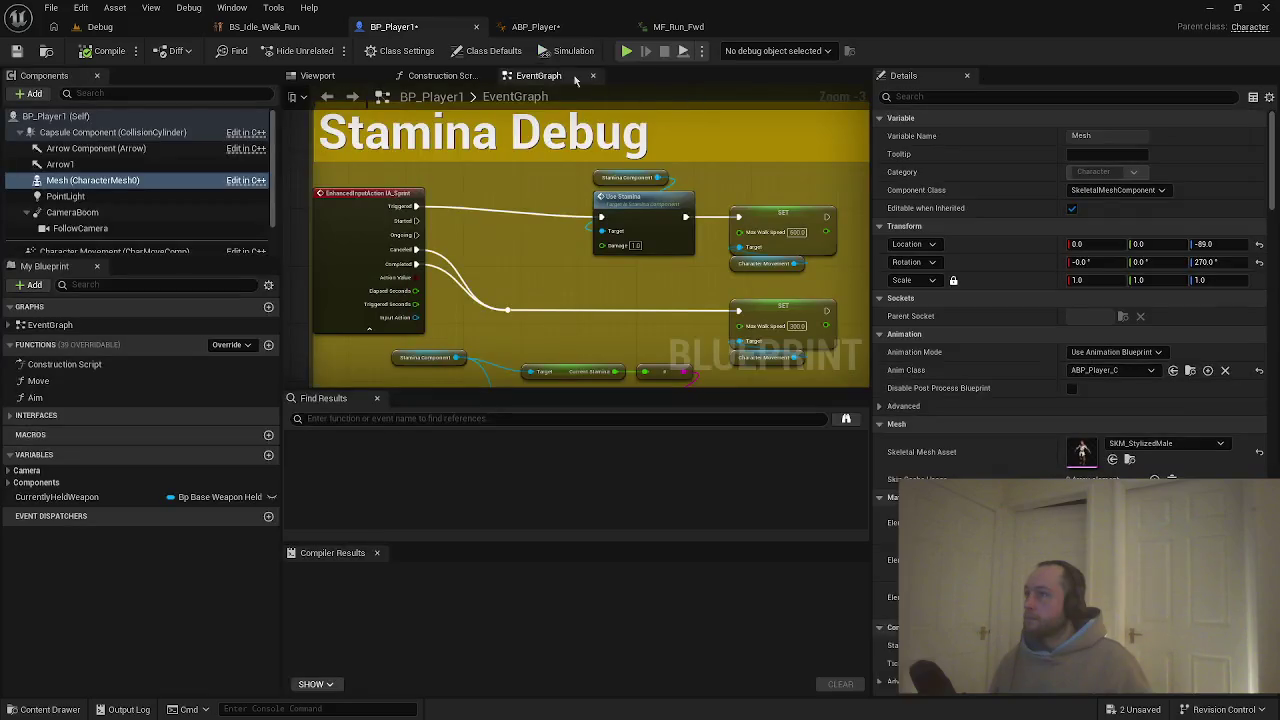
{"action": "left_click", "coordinate": [626, 51]}
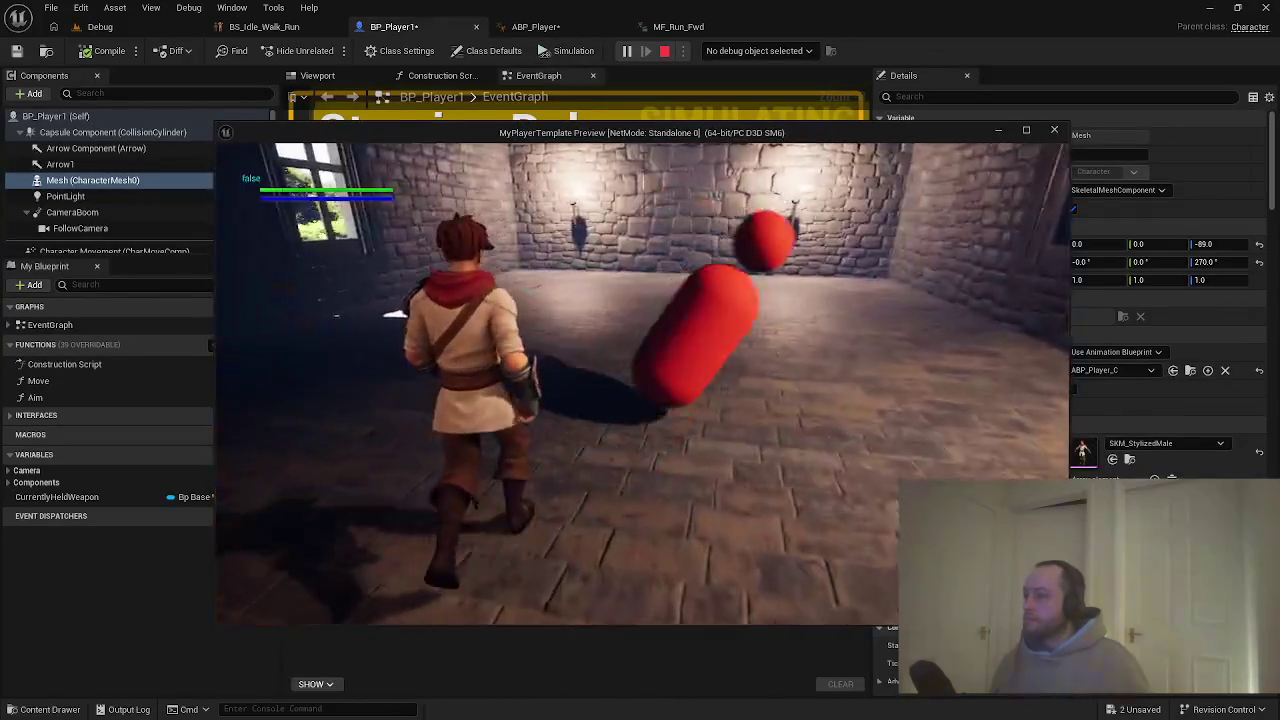
{"action": "key", "text": "w"}
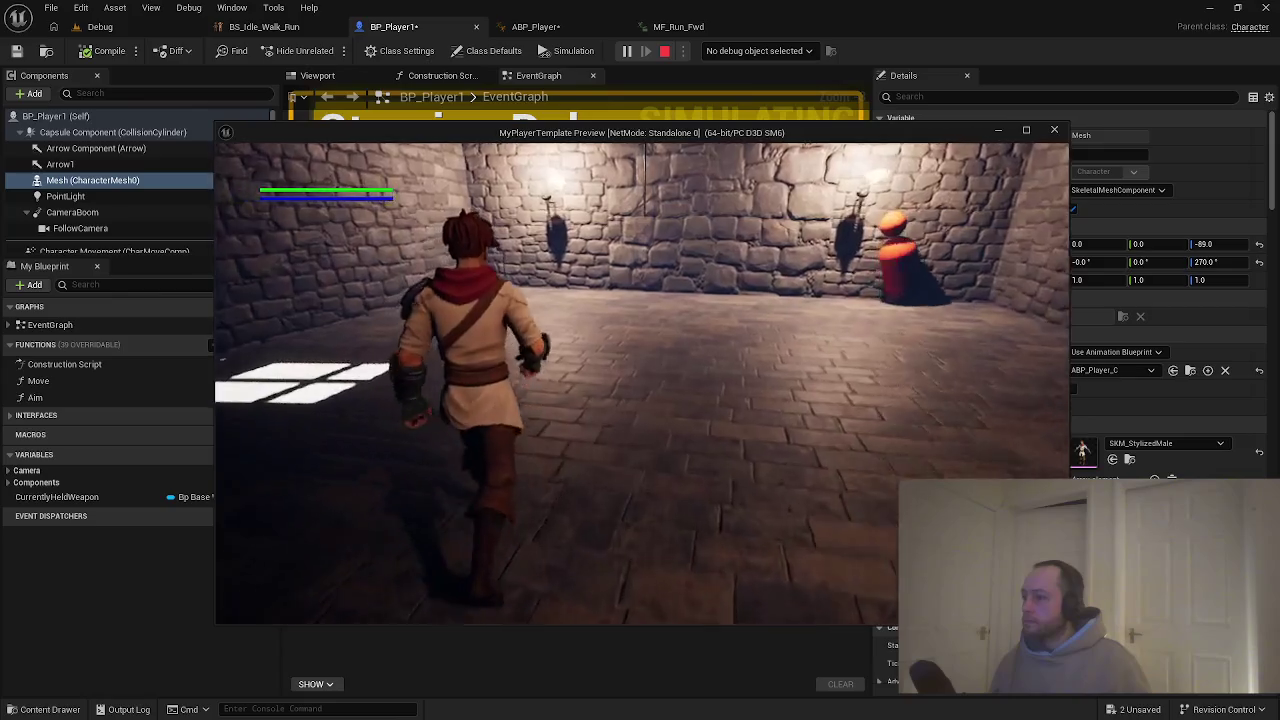
{"action": "key", "text": "w"}
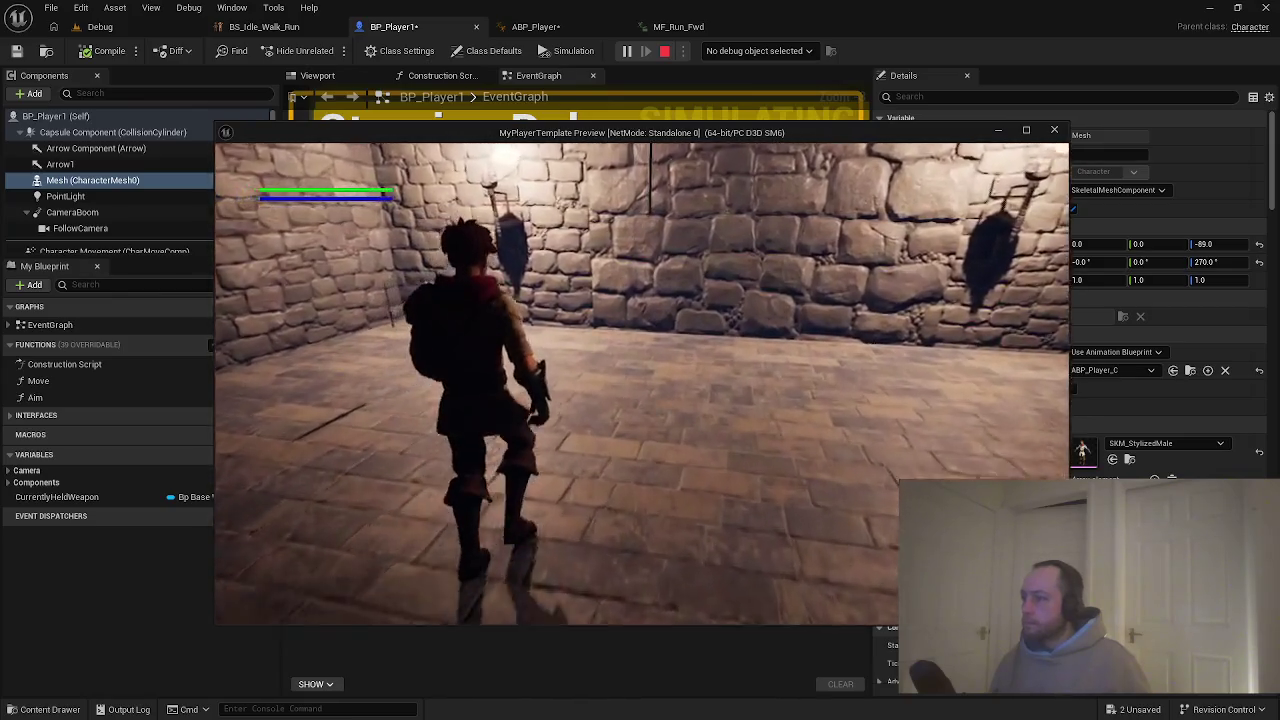
{"action": "key", "text": "w"}
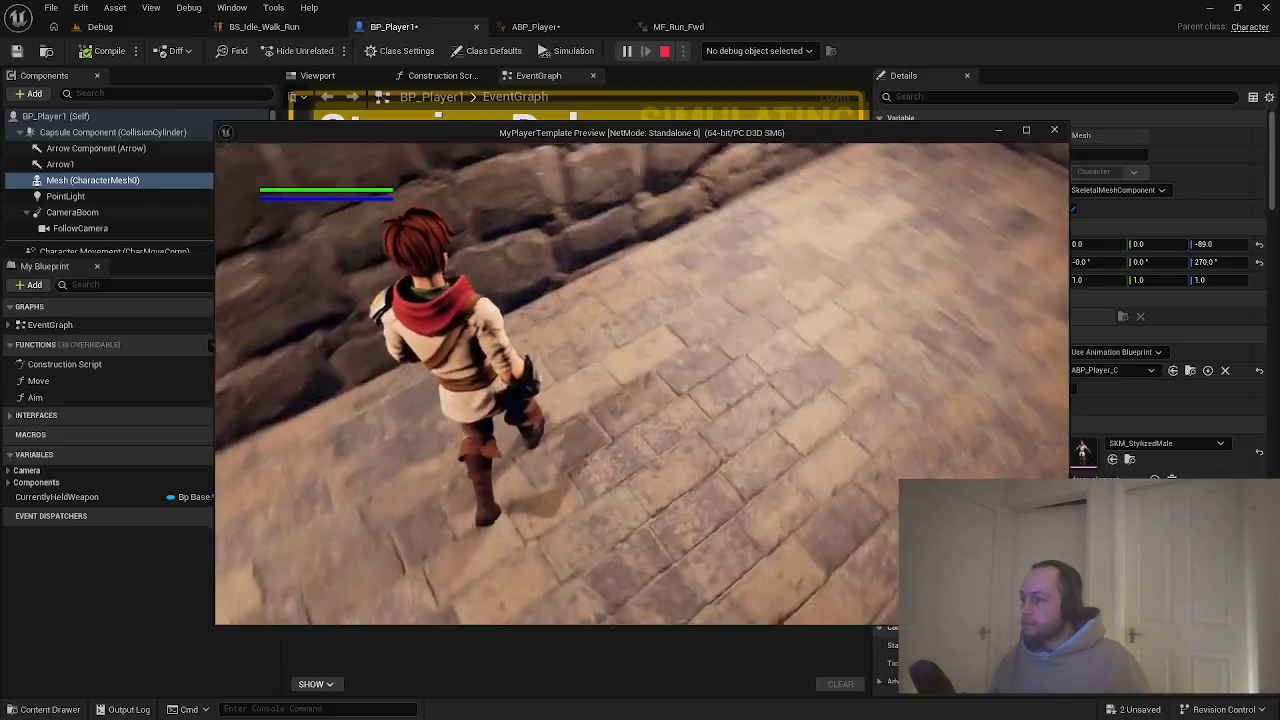
{"action": "key", "text": "Escape"}
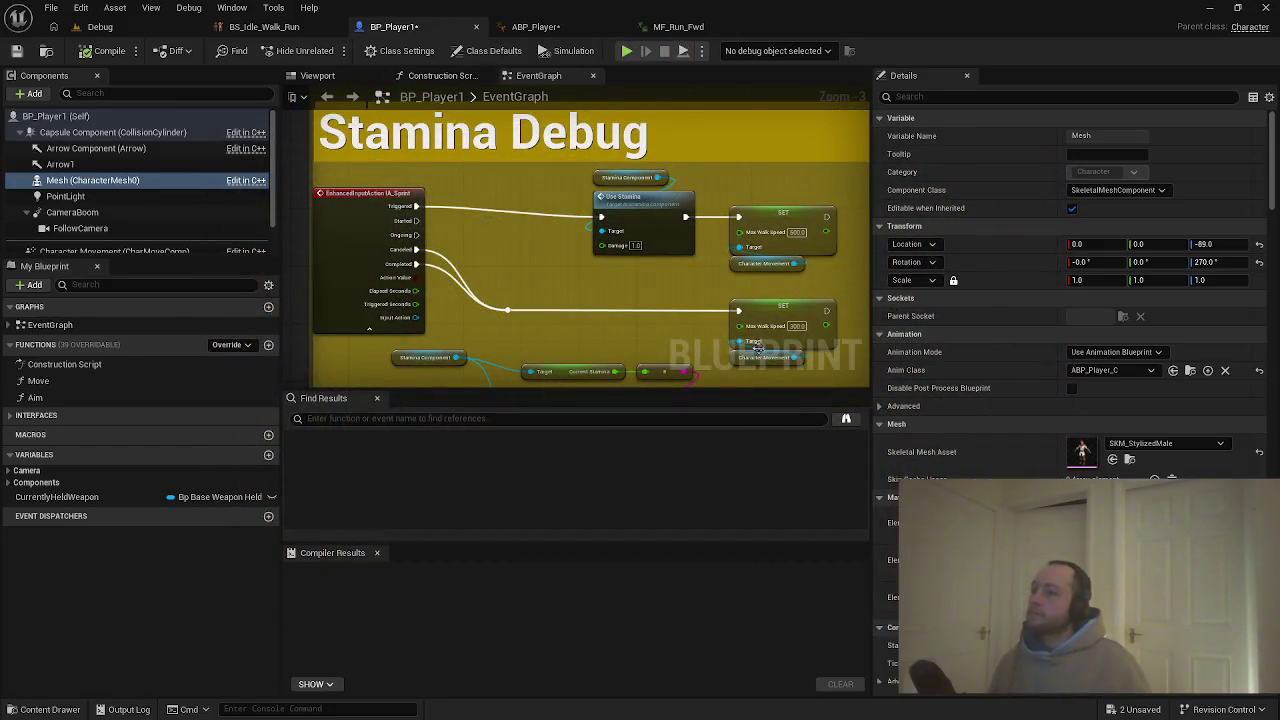
Visit ABP_Player and MF_Run_Fwd, then delete the Direction 0, Speed 150 sample from BS_Idle_Walk_Run.
{"action": "left_click", "coordinate": [556, 26]}
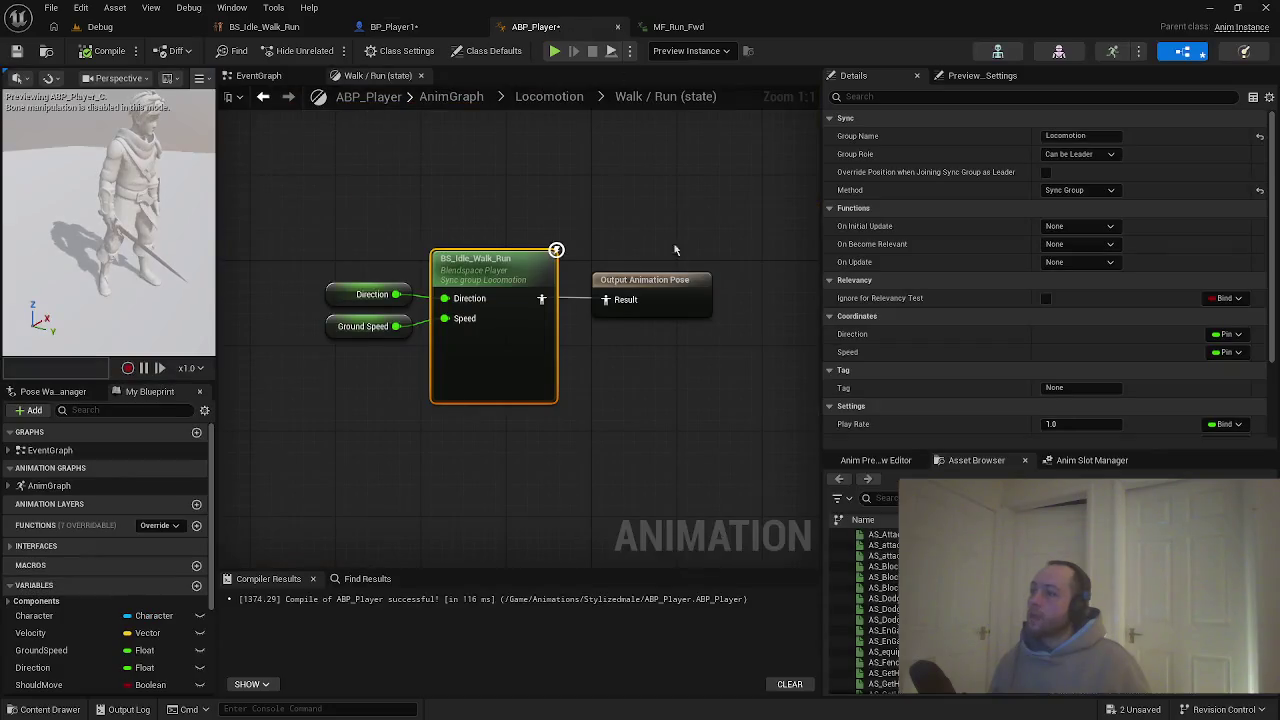
{"action": "left_click", "coordinate": [655, 29]}
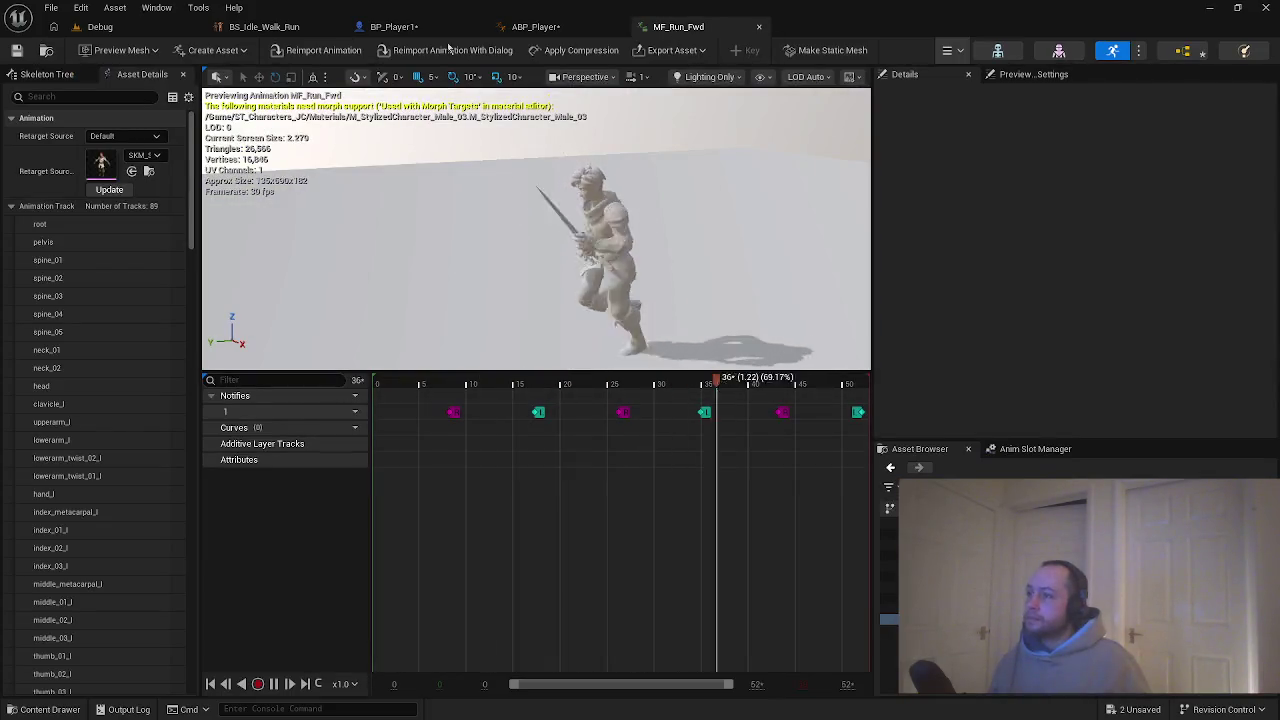
{"action": "left_click", "coordinate": [264, 26]}
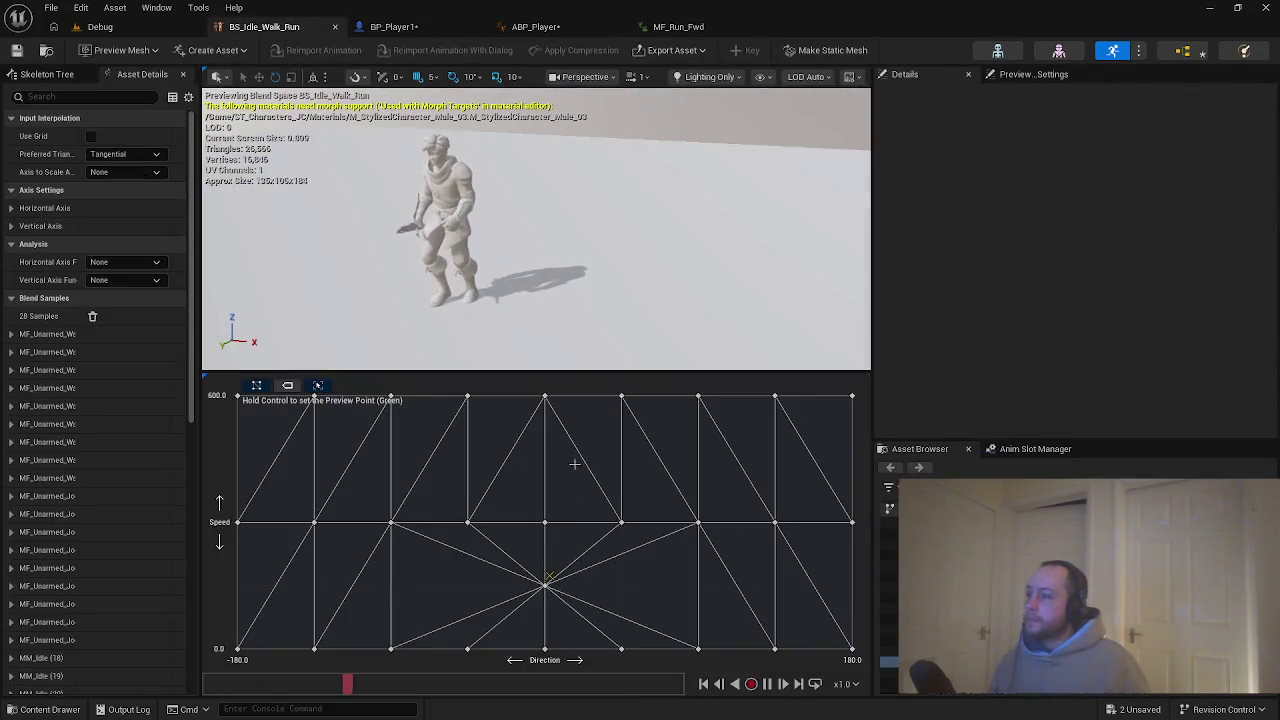
{"action": "left_click", "coordinate": [546, 582]}
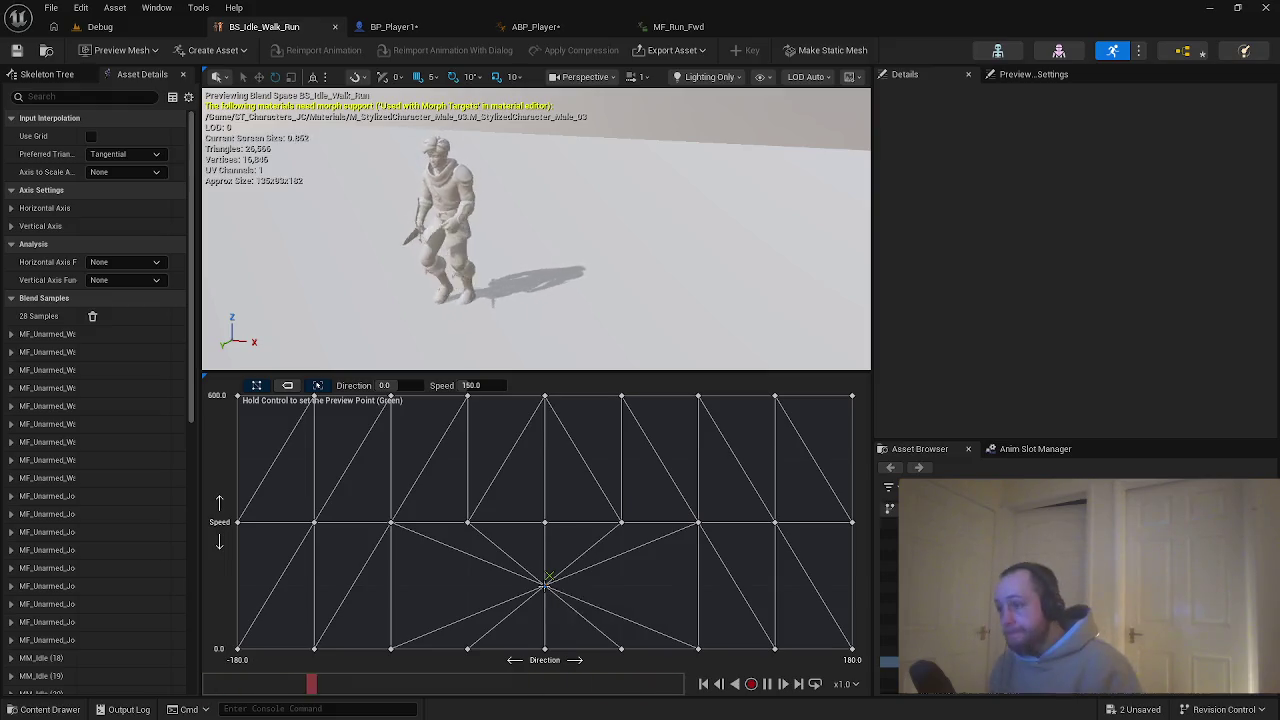
{"action": "key", "text": "Delete"}
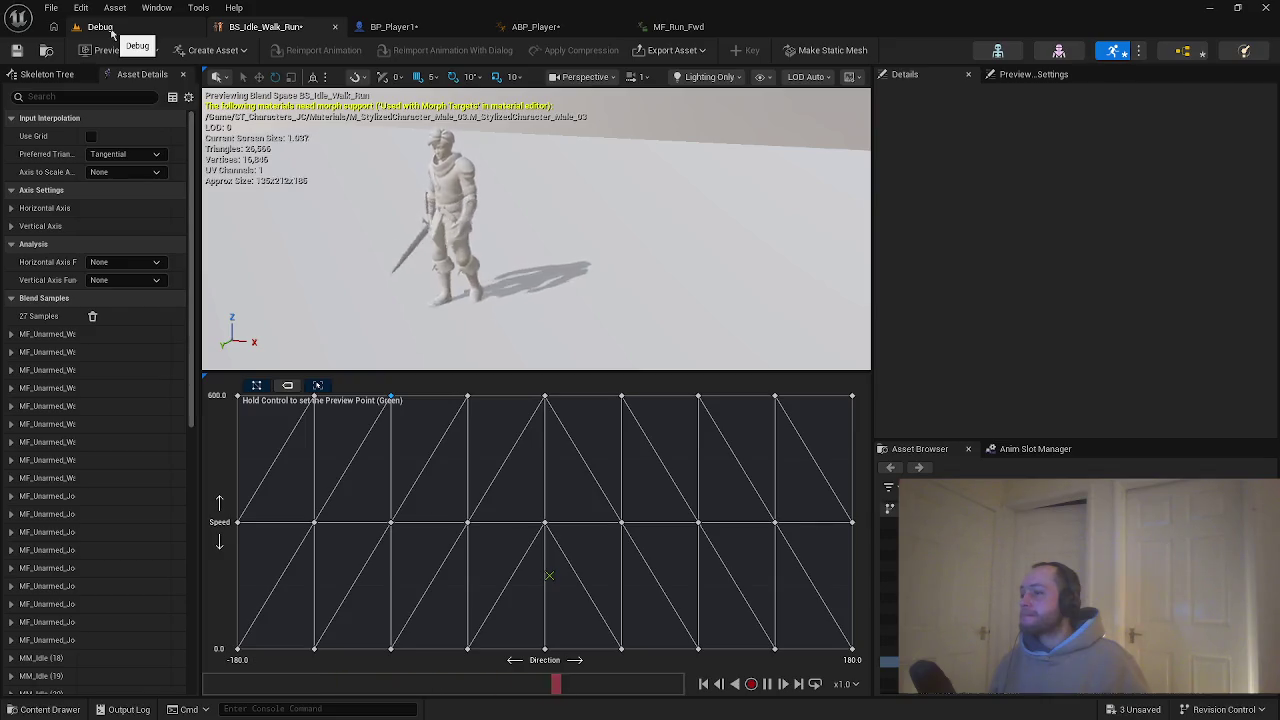
In BP_Player1's Event Graph, nudge the Stamina Debug nodes up and enlarge their comment box upward.
{"action": "left_click", "coordinate": [111, 32]}
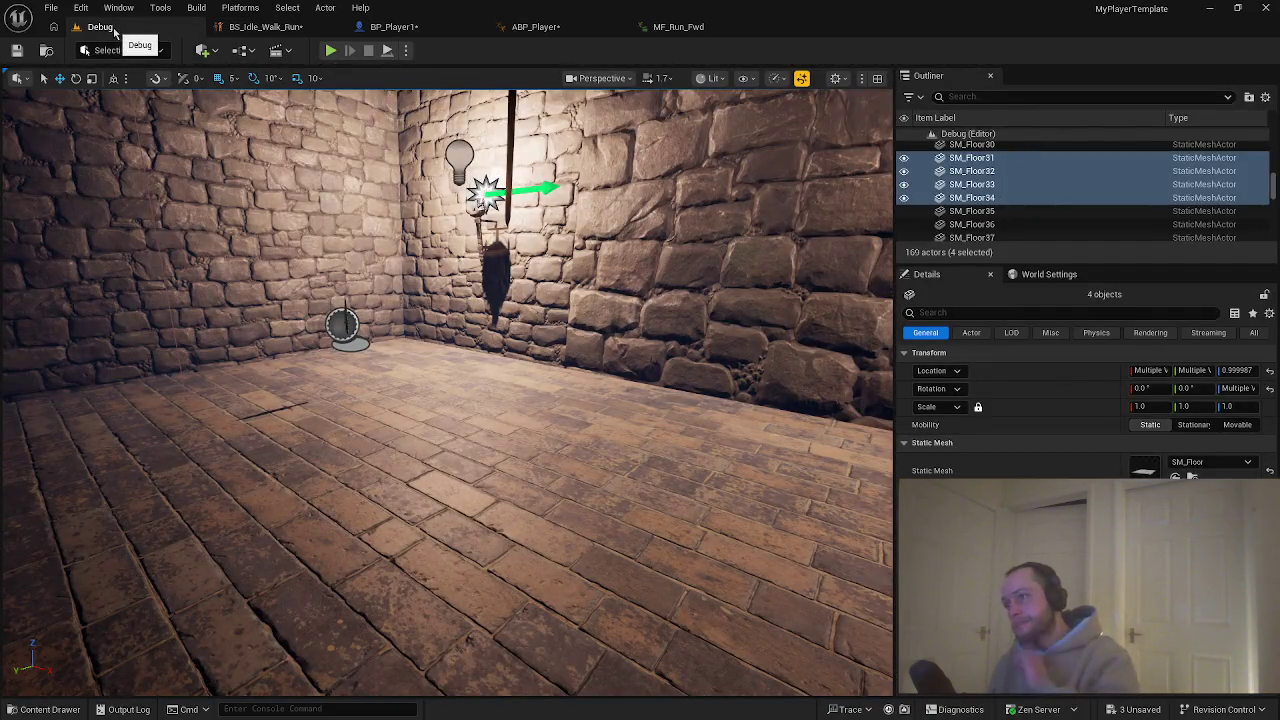
{"action": "left_click", "coordinate": [403, 28]}
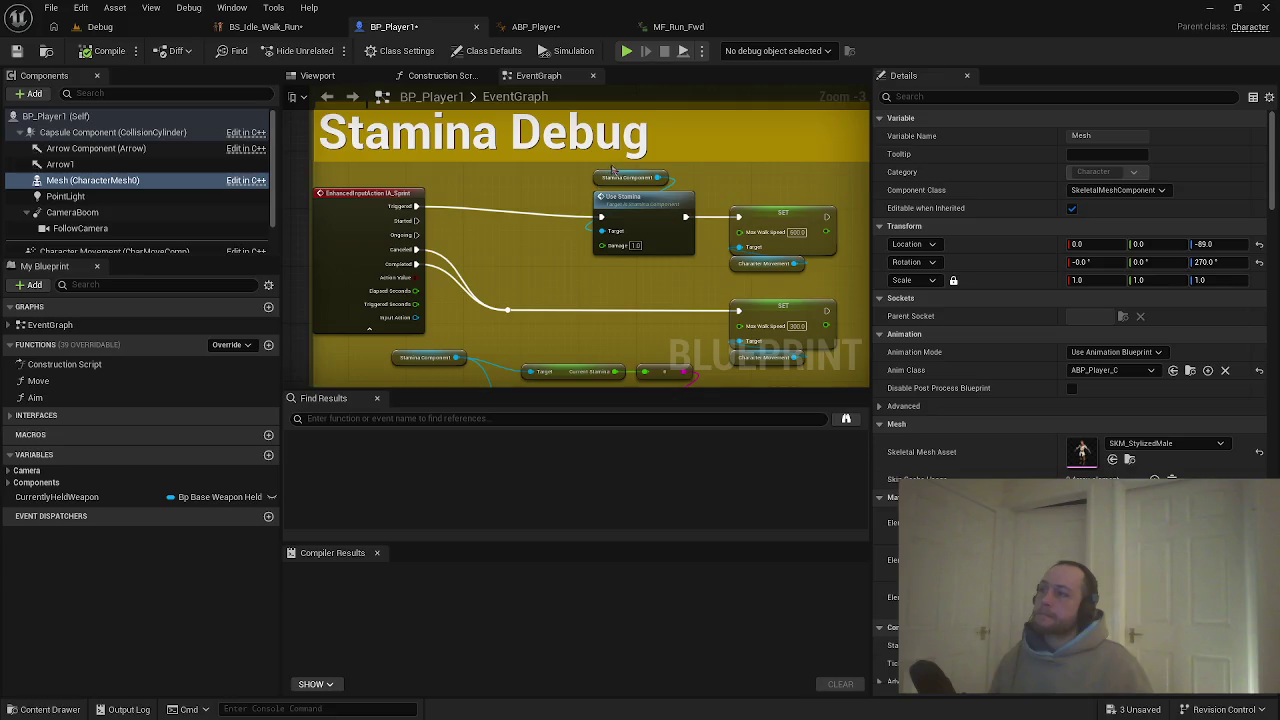
{"action": "left_click", "coordinate": [785, 195]}
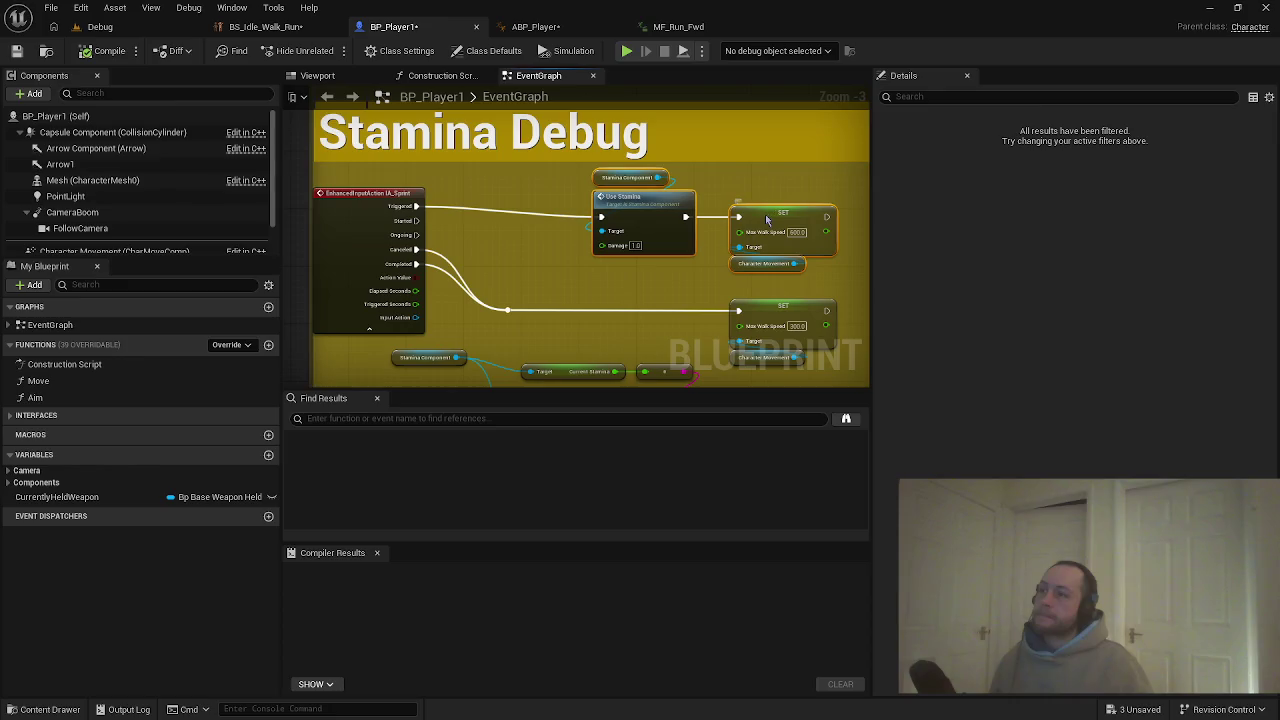
{"action": "left_click_drag", "start_coordinate": [767, 216], "coordinate": [767, 206]}
{"action": "left_click", "coordinate": [748, 190]}
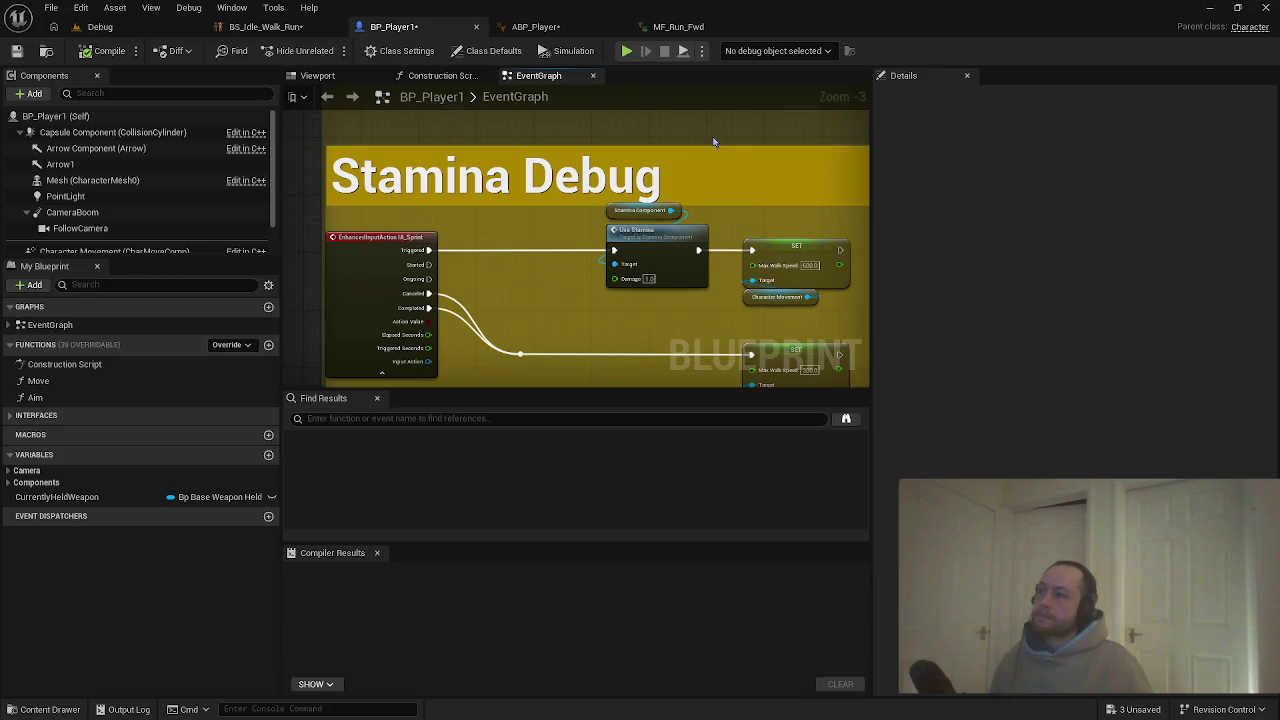
{"action": "left_click_drag", "start_coordinate": [714, 150], "coordinate": [709, 141]}
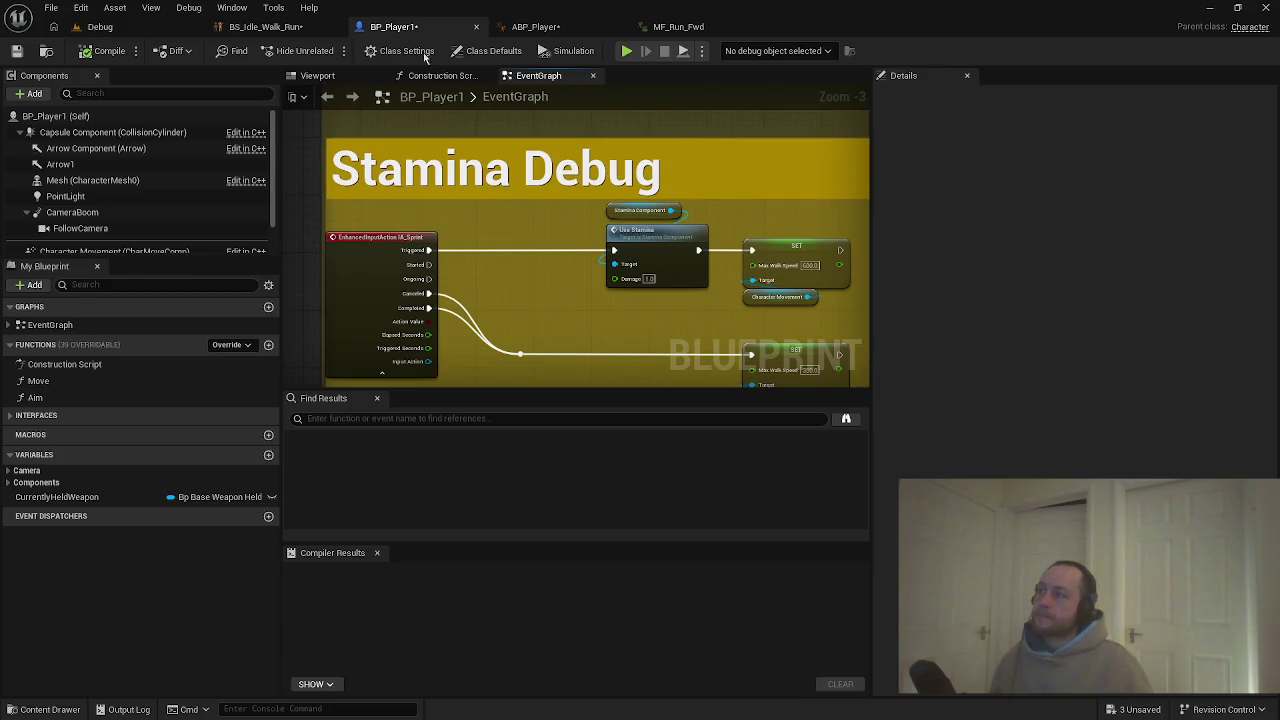
Check the ABP_Player Walk/Run graph, then fly the camera in the Debug level.
{"action": "left_click", "coordinate": [535, 27]}
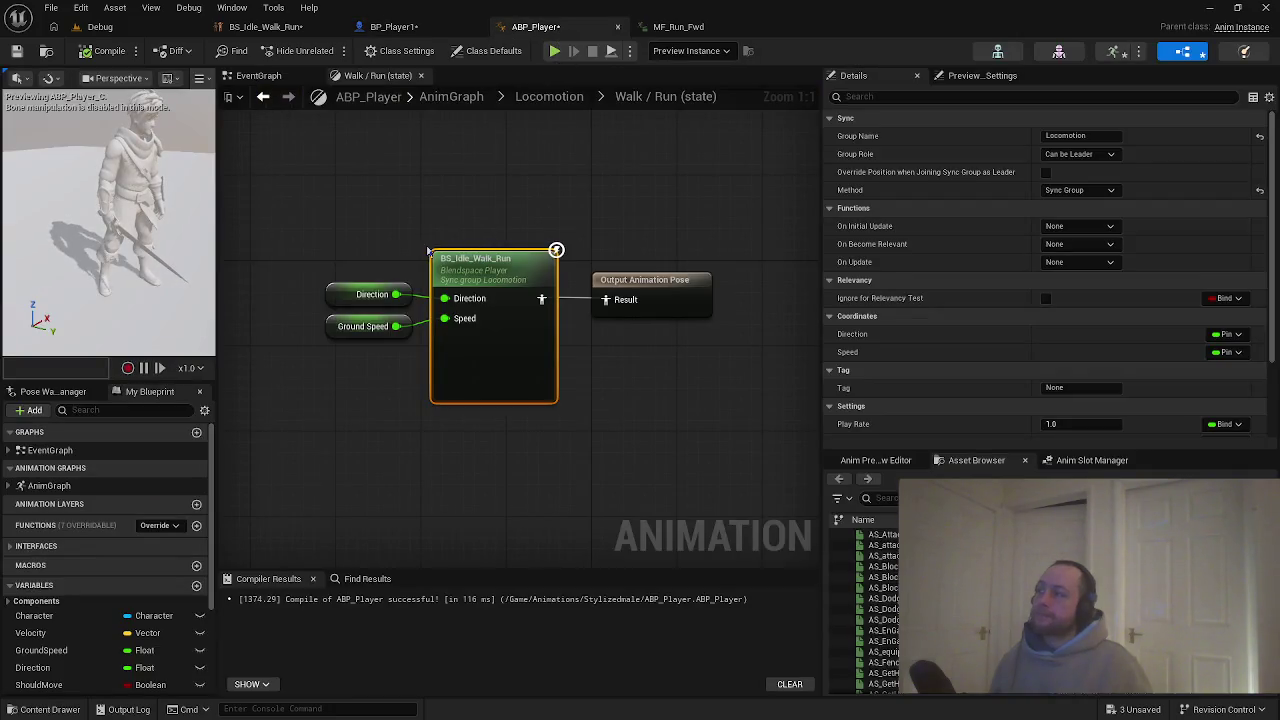
{"action": "left_click", "coordinate": [100, 26]}
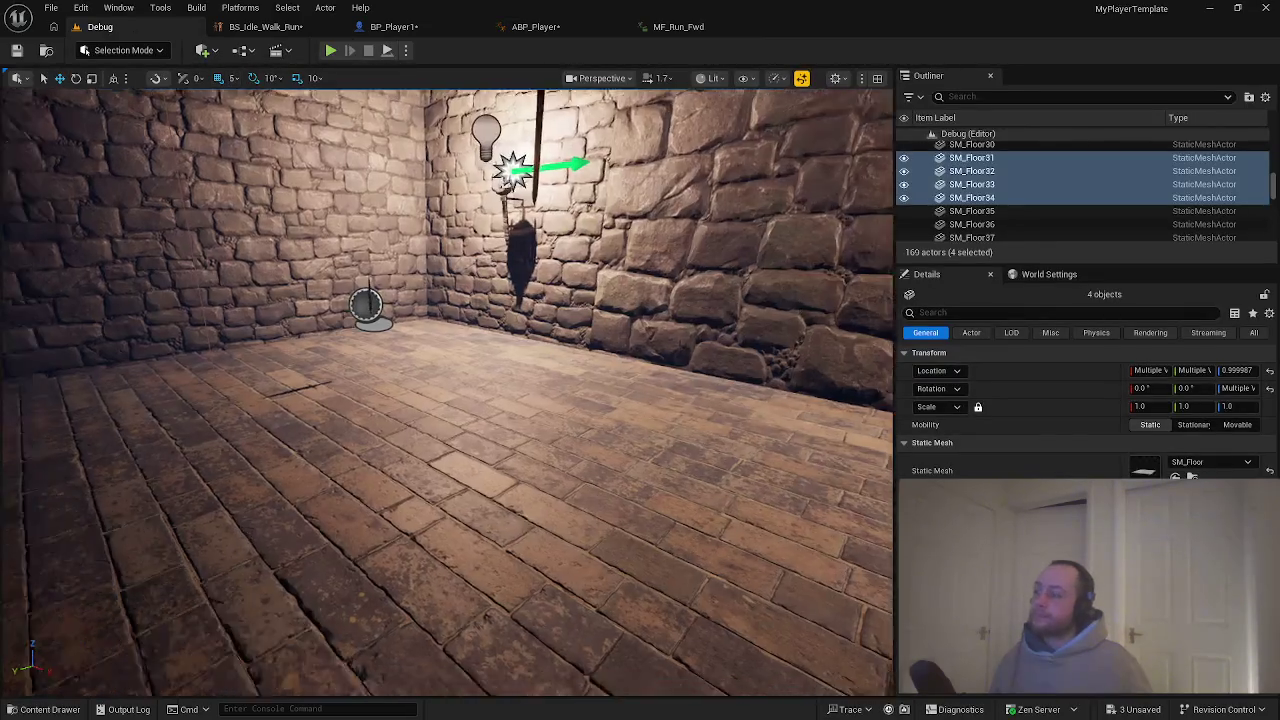
{"action": "left_click_drag", "start_coordinate": [363, 103], "coordinate": [363, 103]}
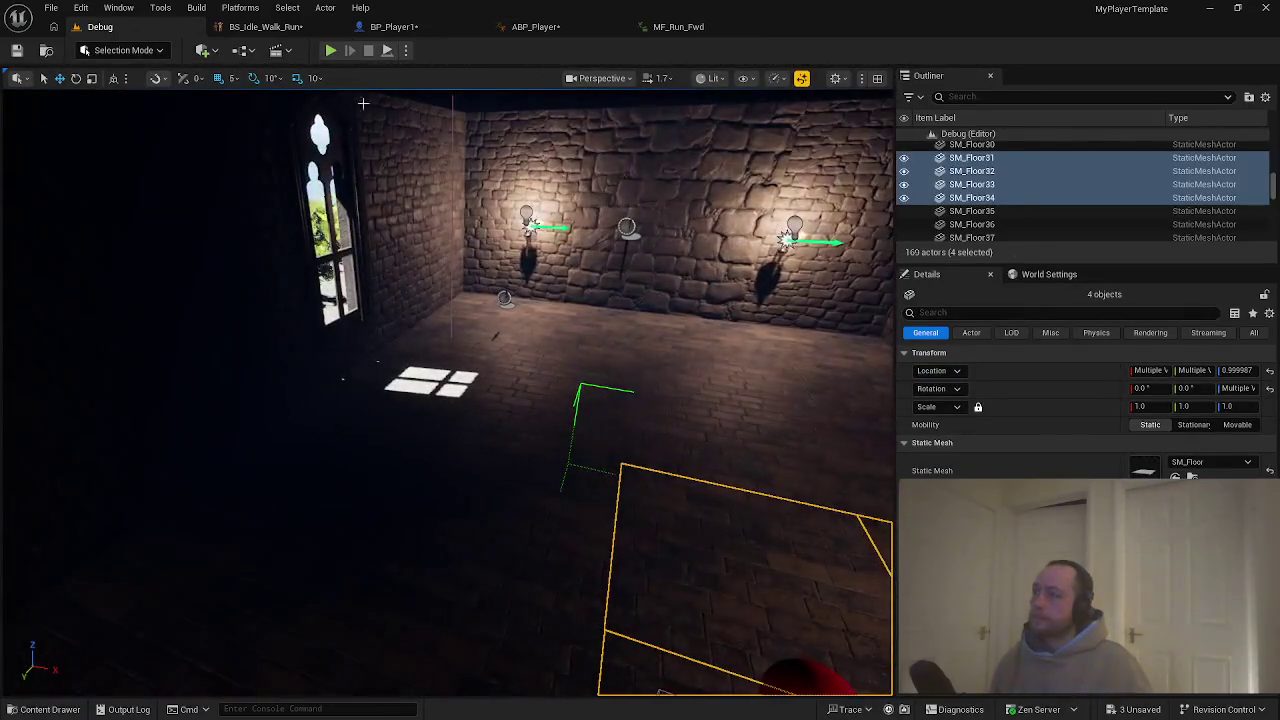
{"action": "key", "text": "alt+p"}
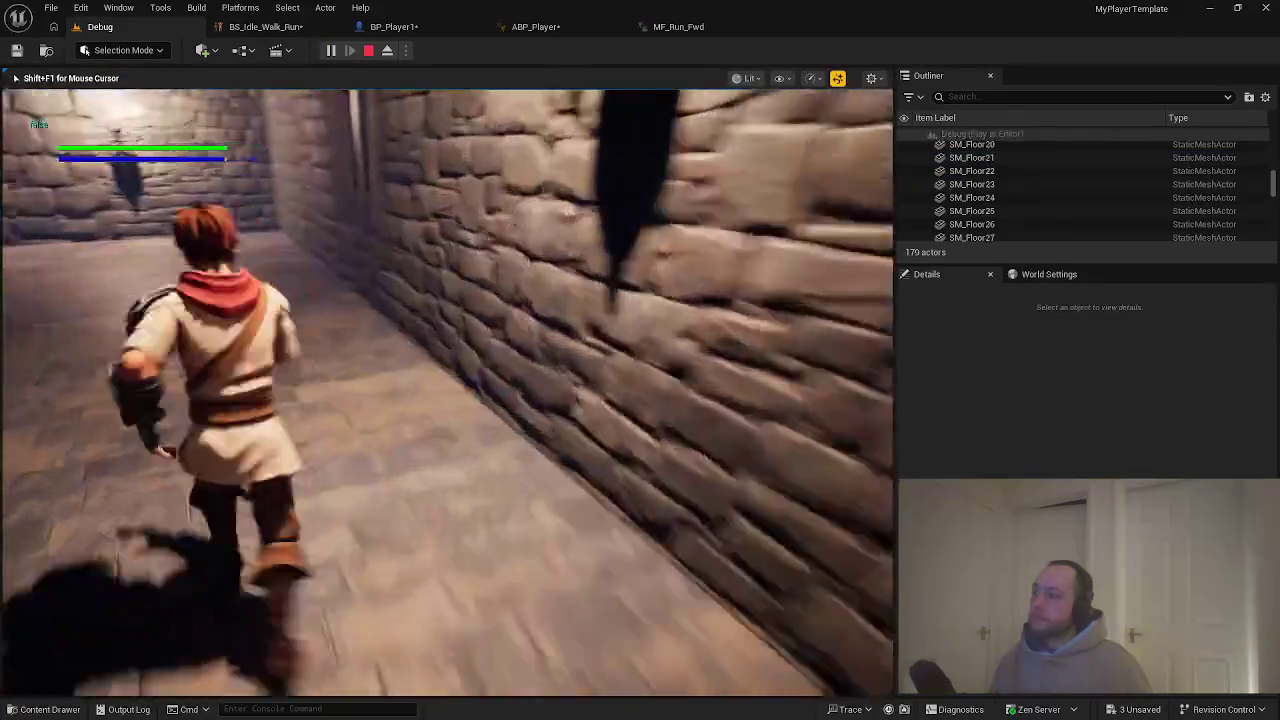
{"action": "key", "text": "w"}
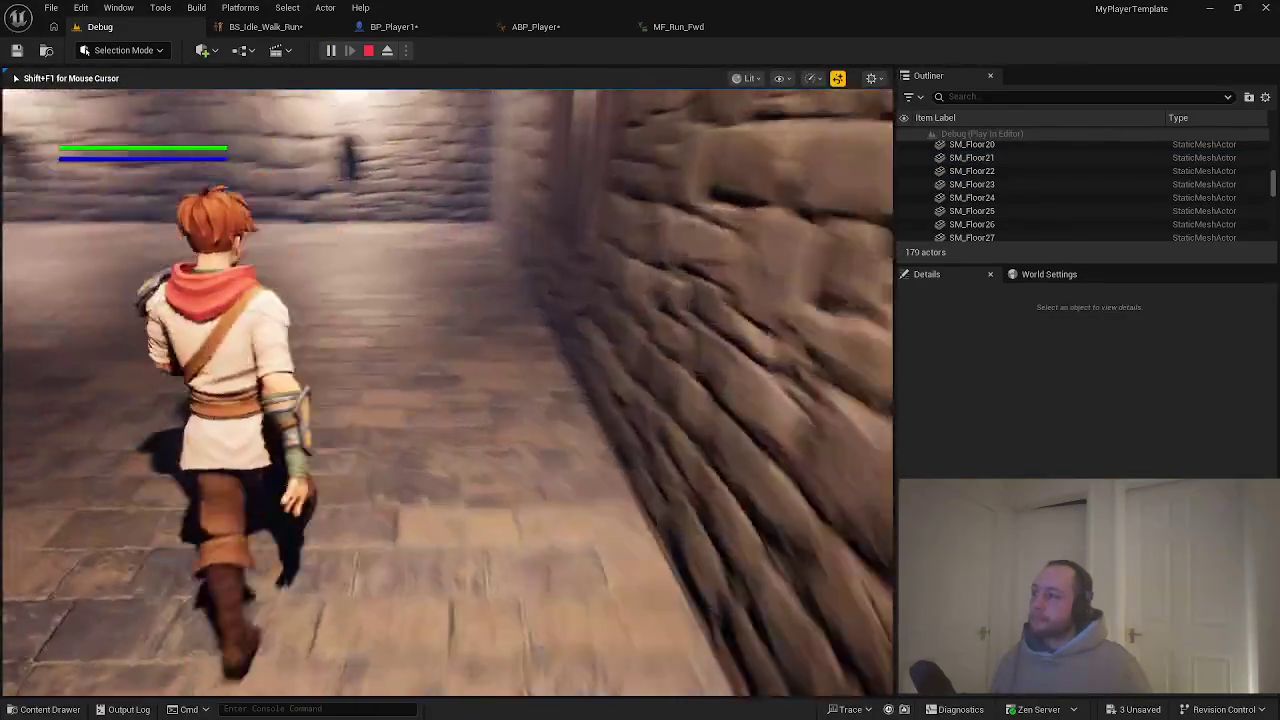
{"action": "key", "text": "w"}
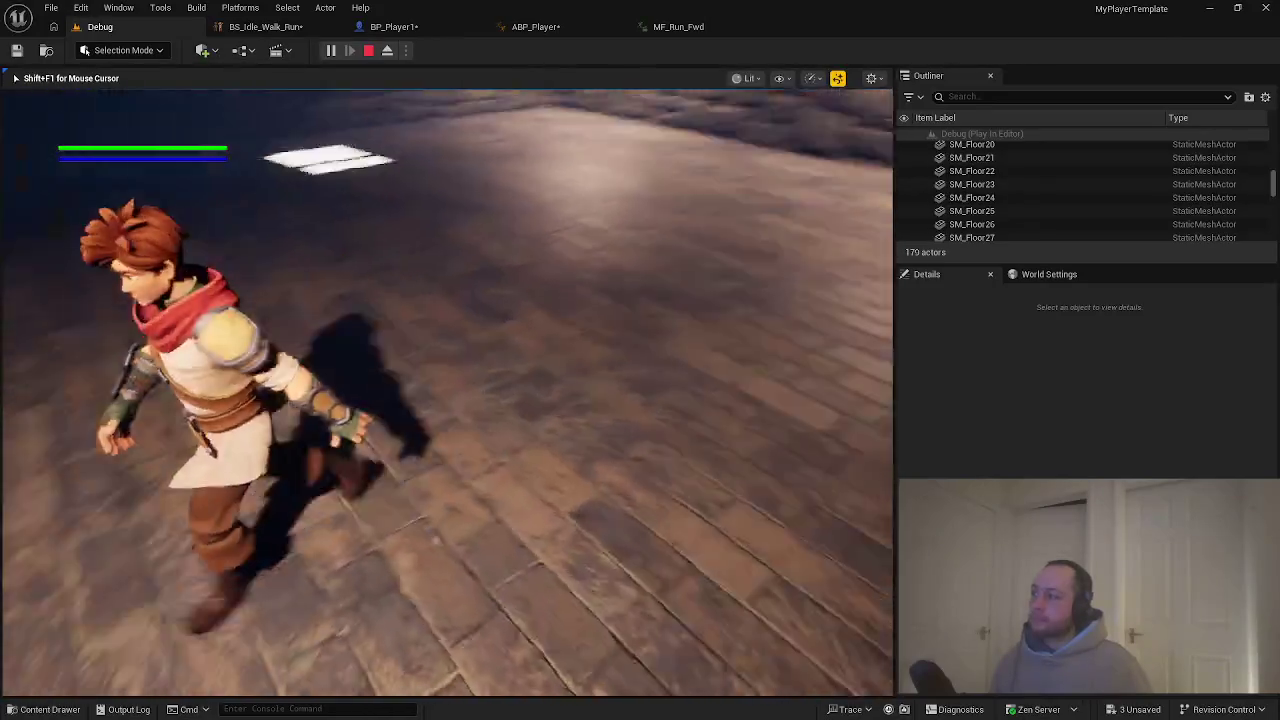
{"action": "key", "text": "w"}
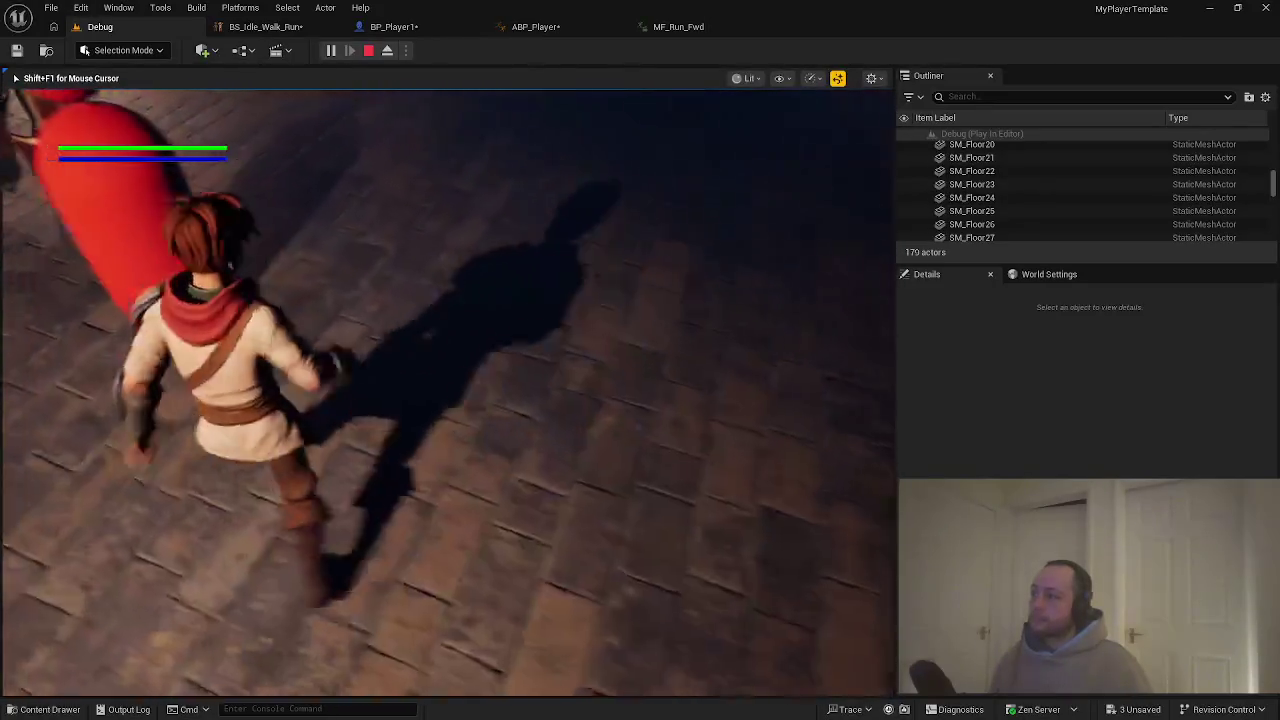
{"action": "key", "text": "w"}
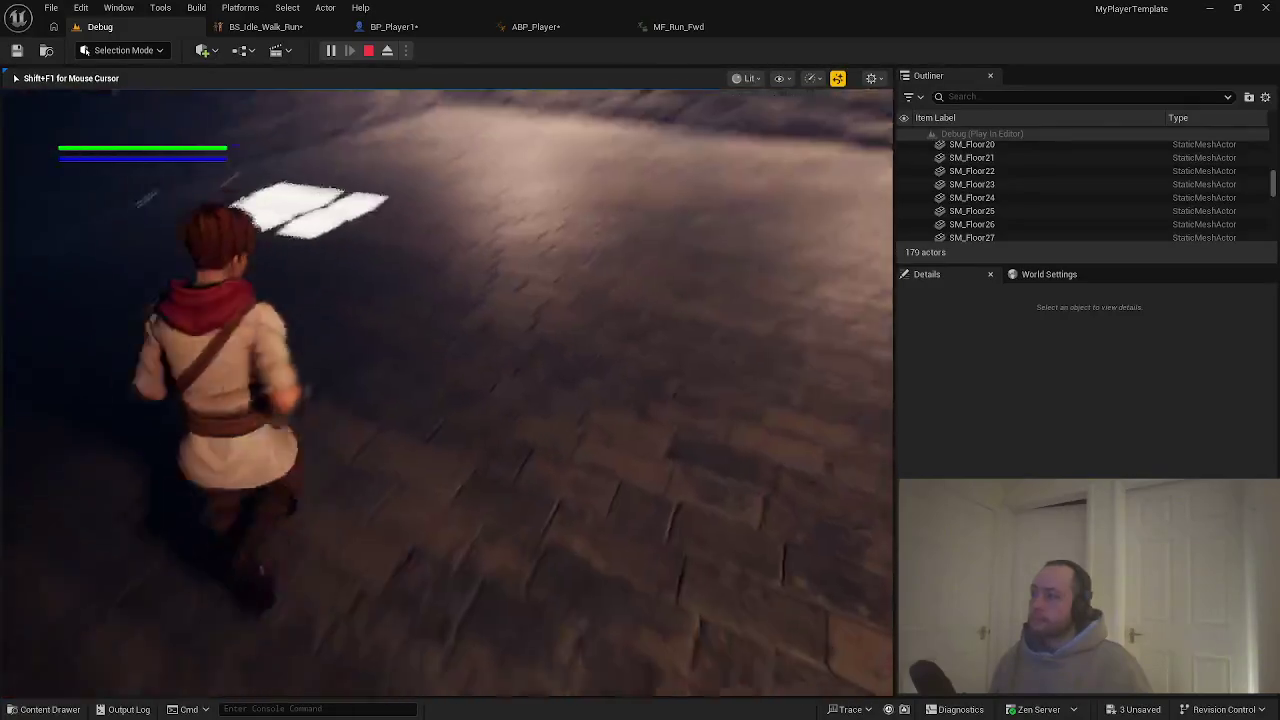
{"action": "key", "text": "w"}
{"action": "key", "text": "space"}
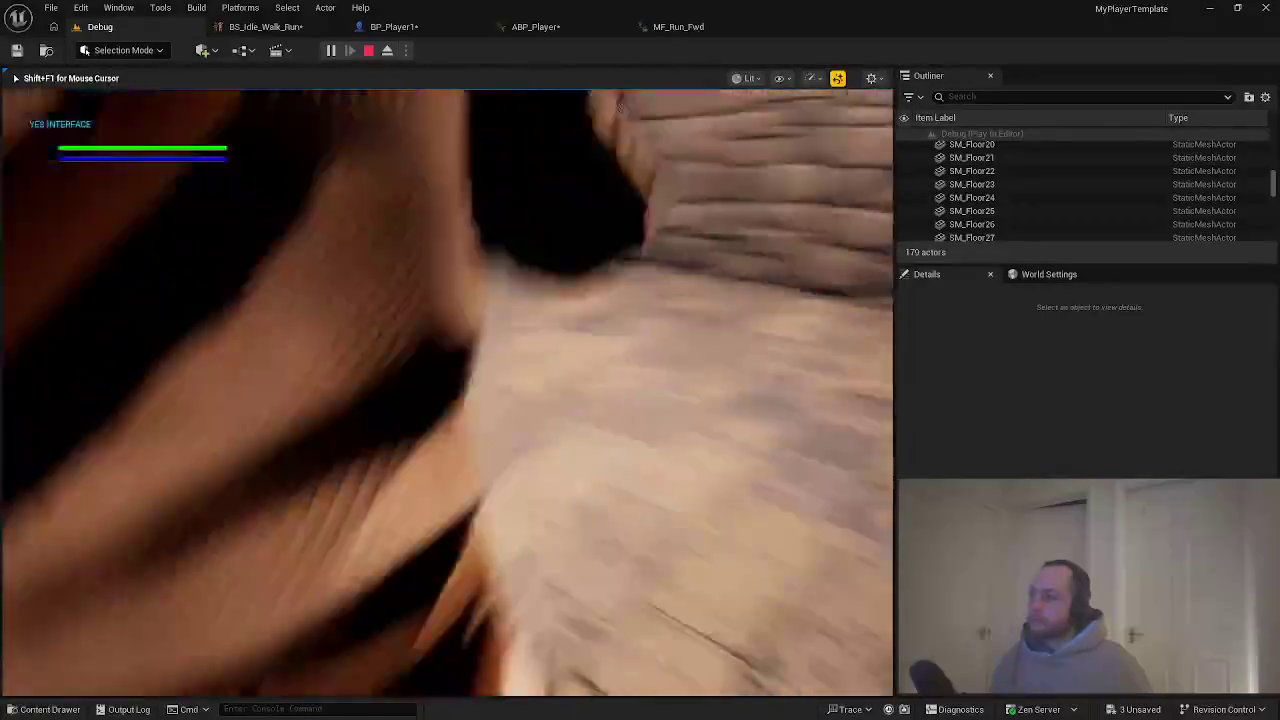
{"action": "key", "text": "w"}
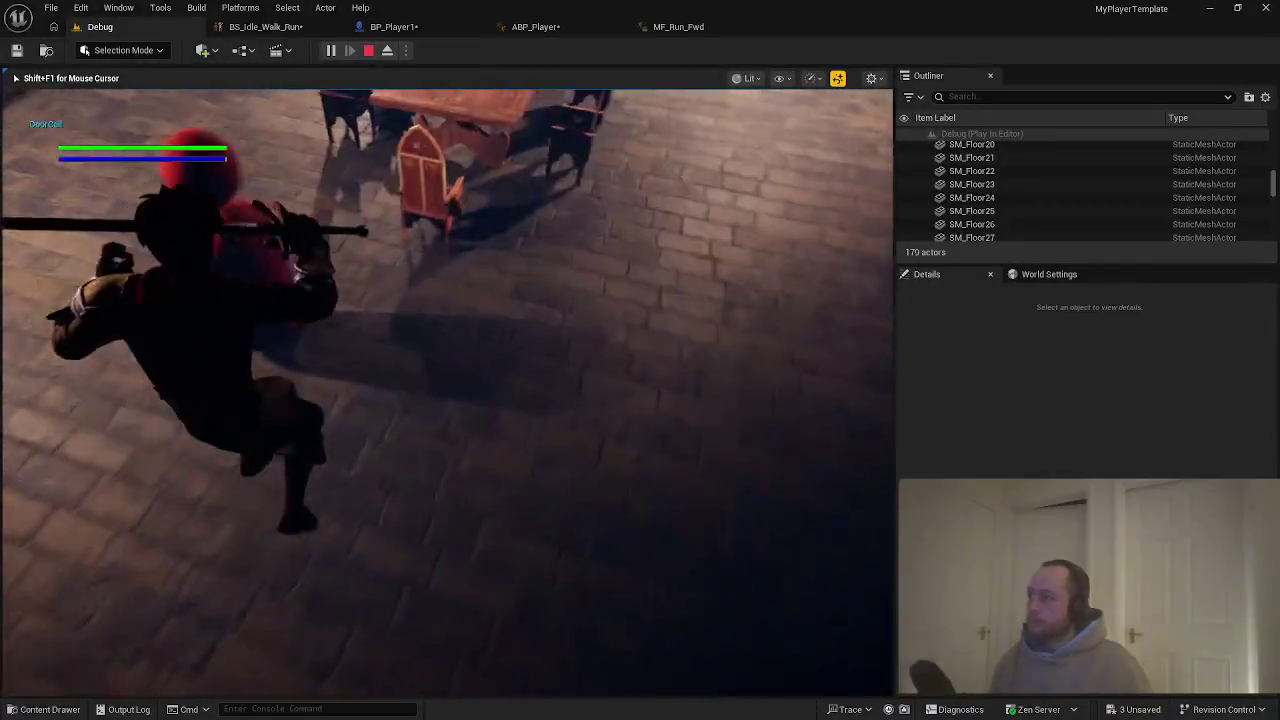
{"action": "key", "text": "w"}
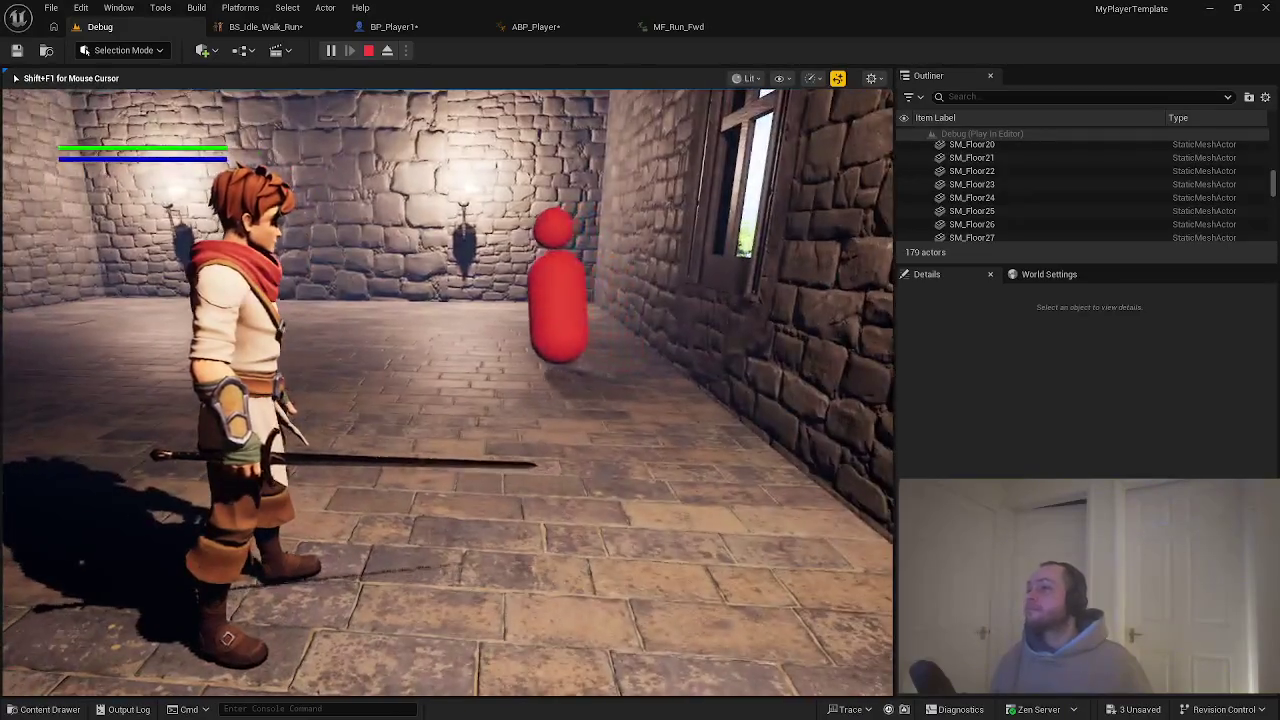
{"action": "key", "text": "w"}
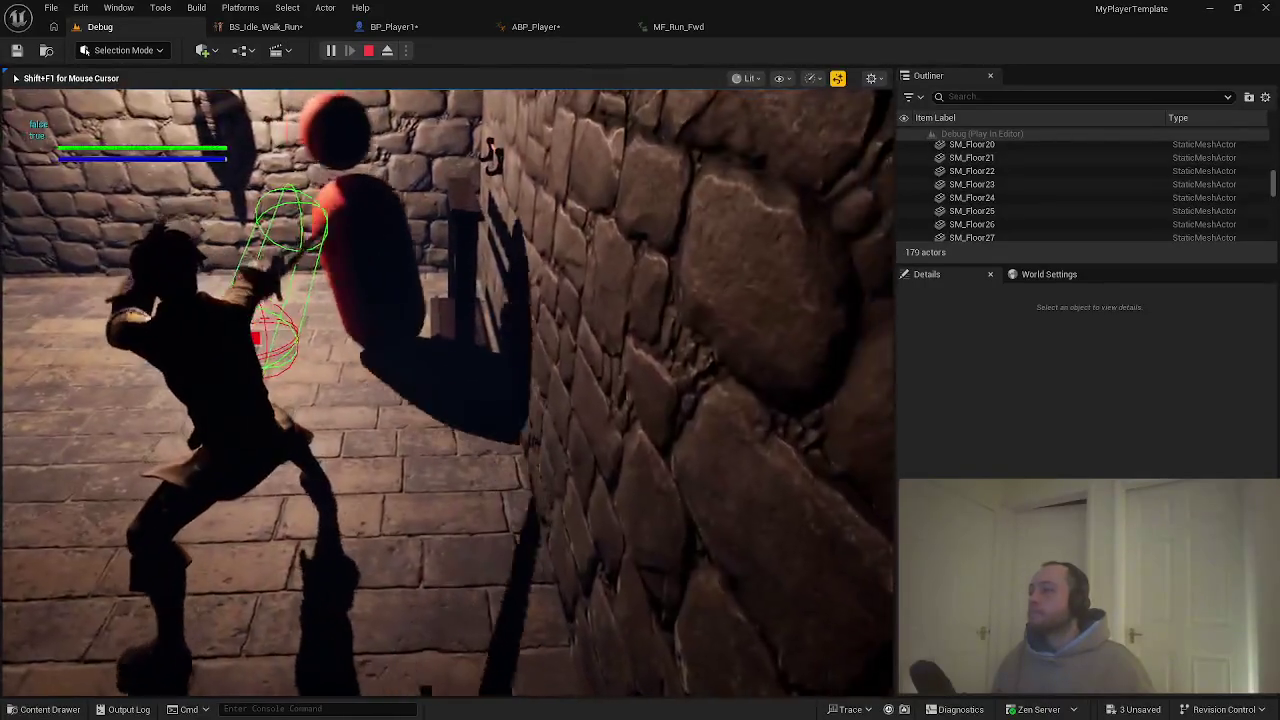
{"action": "key", "text": "Escape"}
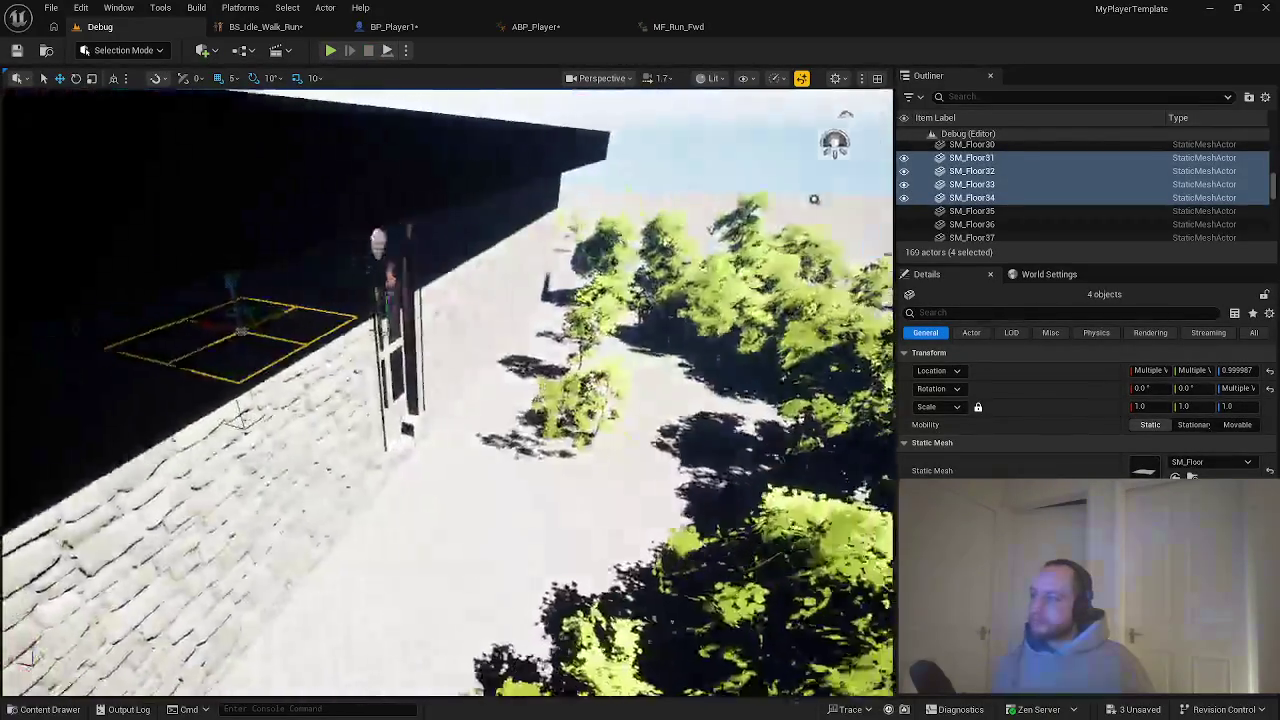
Duplicate the red Dummy into Dummy2 and Dummy3, then Play From Here in the room.
{"action": "key", "text": "f"}
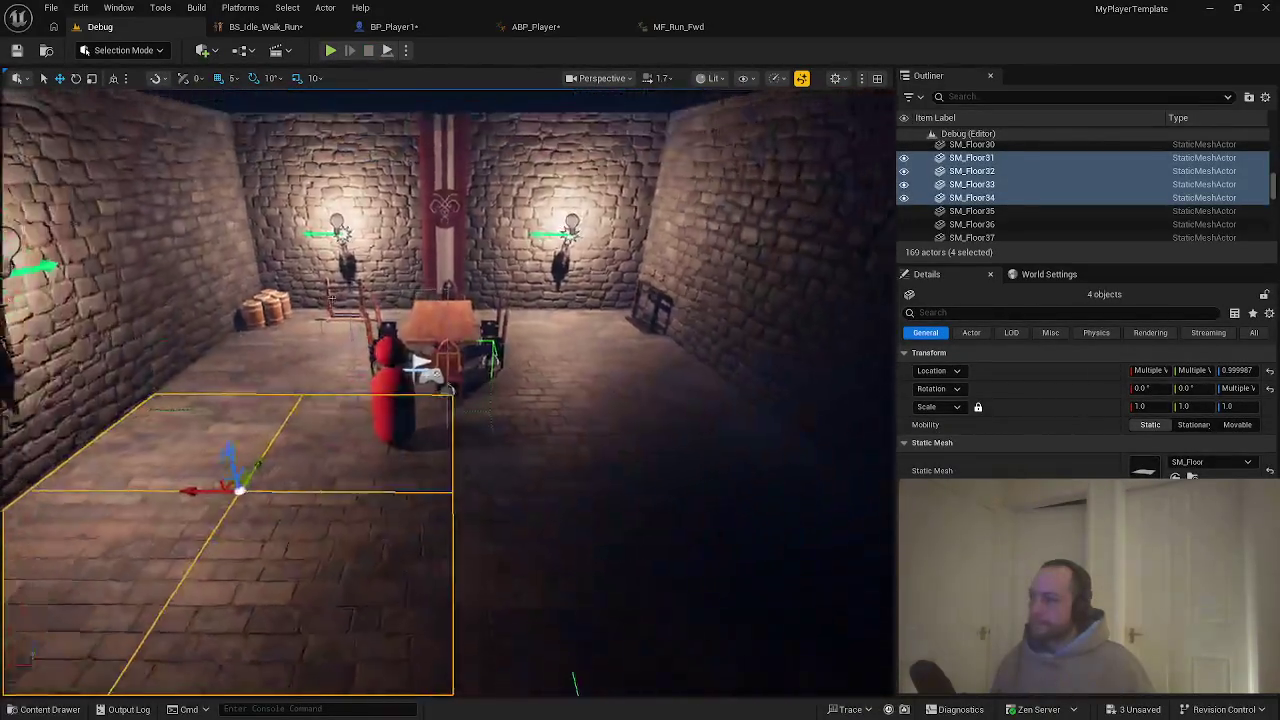
{"action": "left_click", "coordinate": [390, 397]}
{"action": "mouse_move", "coordinate": [367, 438]}
{"action": "left_mouse_down", "text": "alt"}
{"action": "mouse_move", "coordinate": [255, 443]}
{"action": "mouse_move", "coordinate": [408, 440]}
{"action": "left_mouse_up", "text": "alt"}
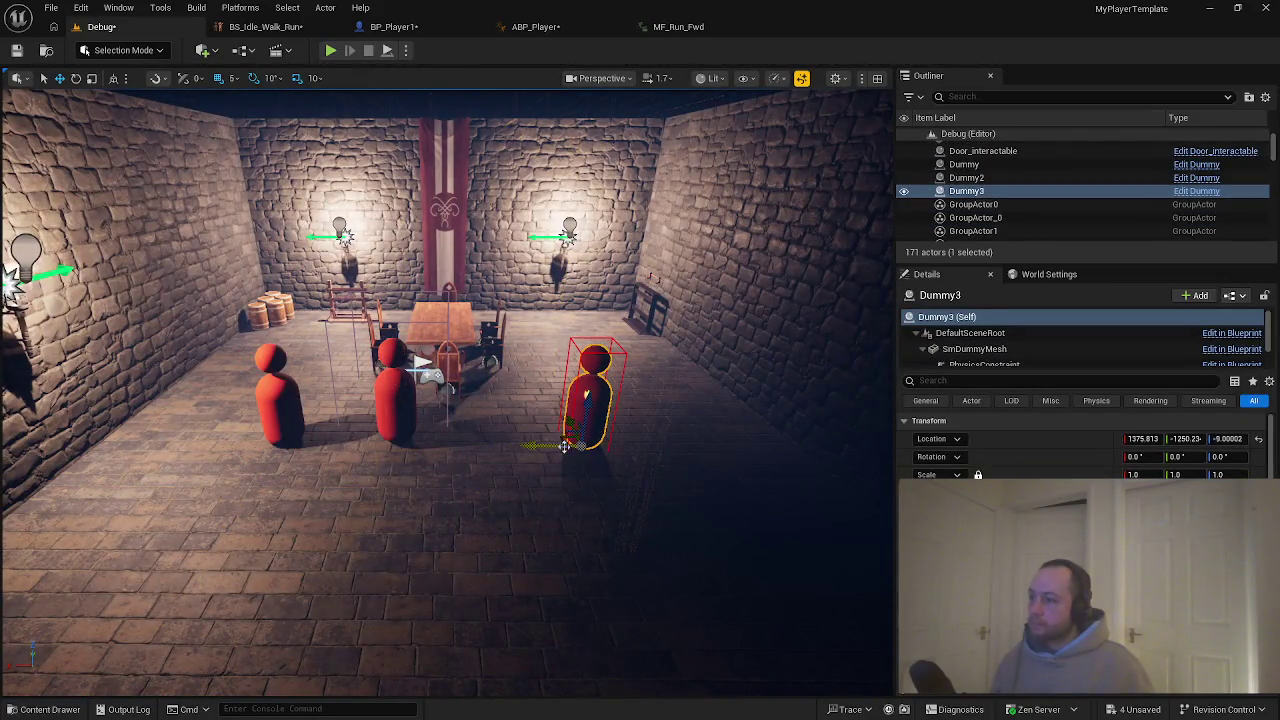
{"action": "left_click_drag", "start_coordinate": [565, 446], "coordinate": [501, 449], "text": "alt"}
{"action": "right_click", "coordinate": [402, 450]}
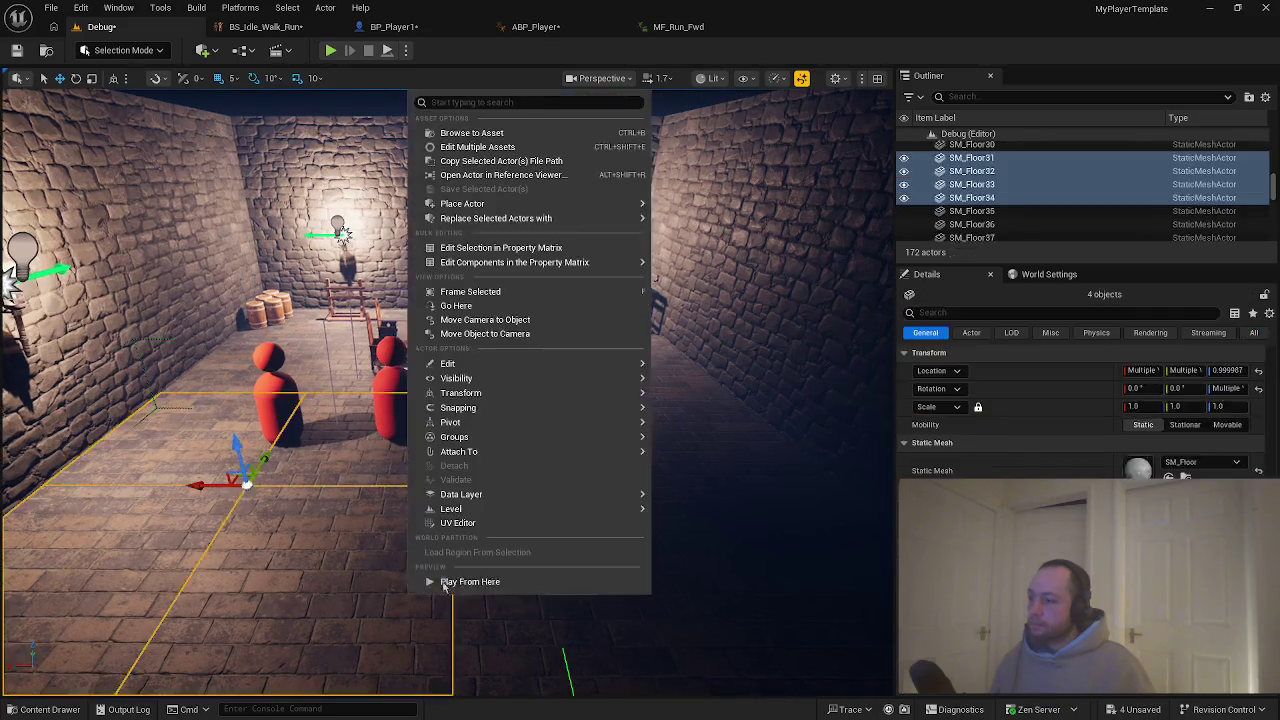
{"action": "left_click", "coordinate": [445, 657]}
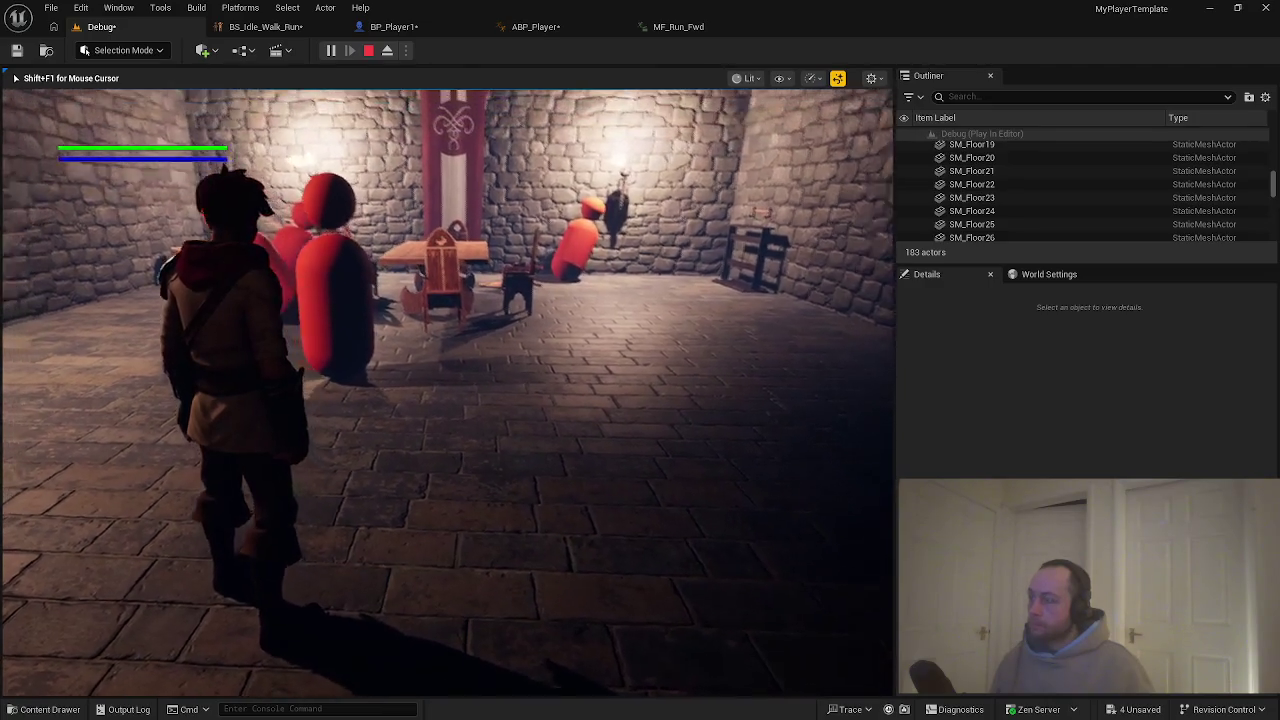
Run the character toward the red dummies, swing attacks at them, then stop the session.
{"action": "key", "text": "w"}
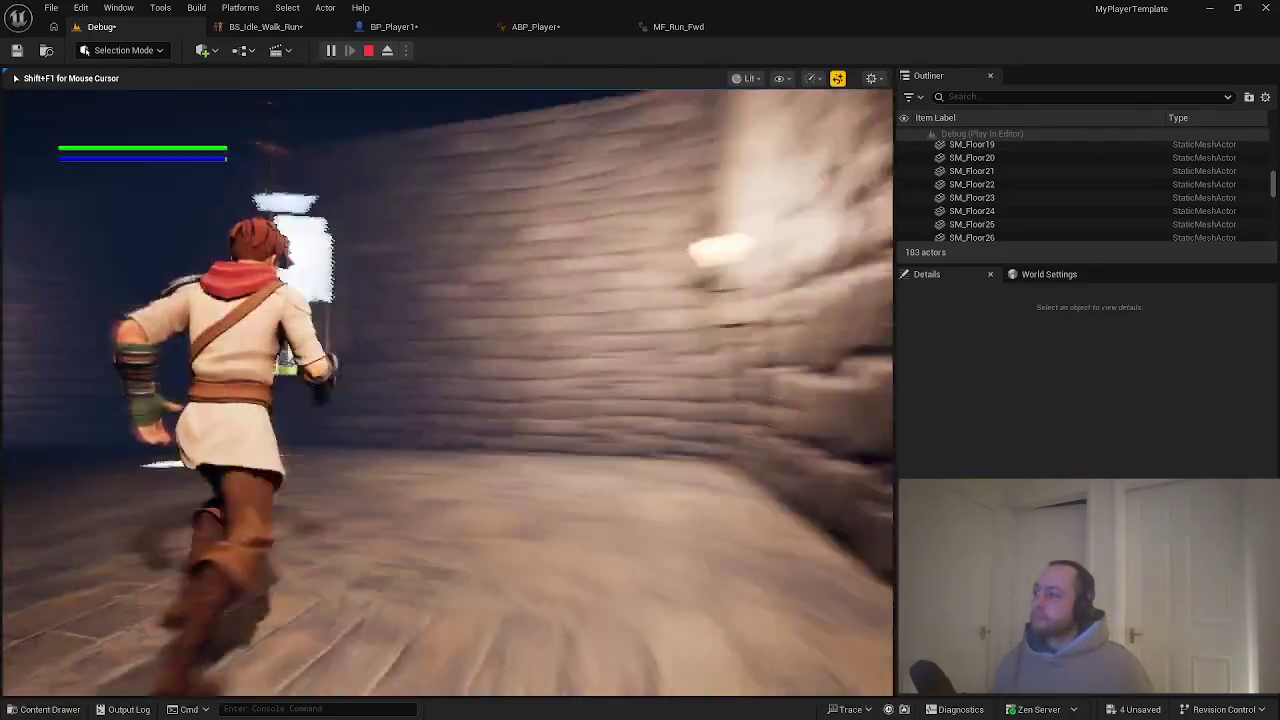
{"action": "left_click", "coordinate": [447, 392]}
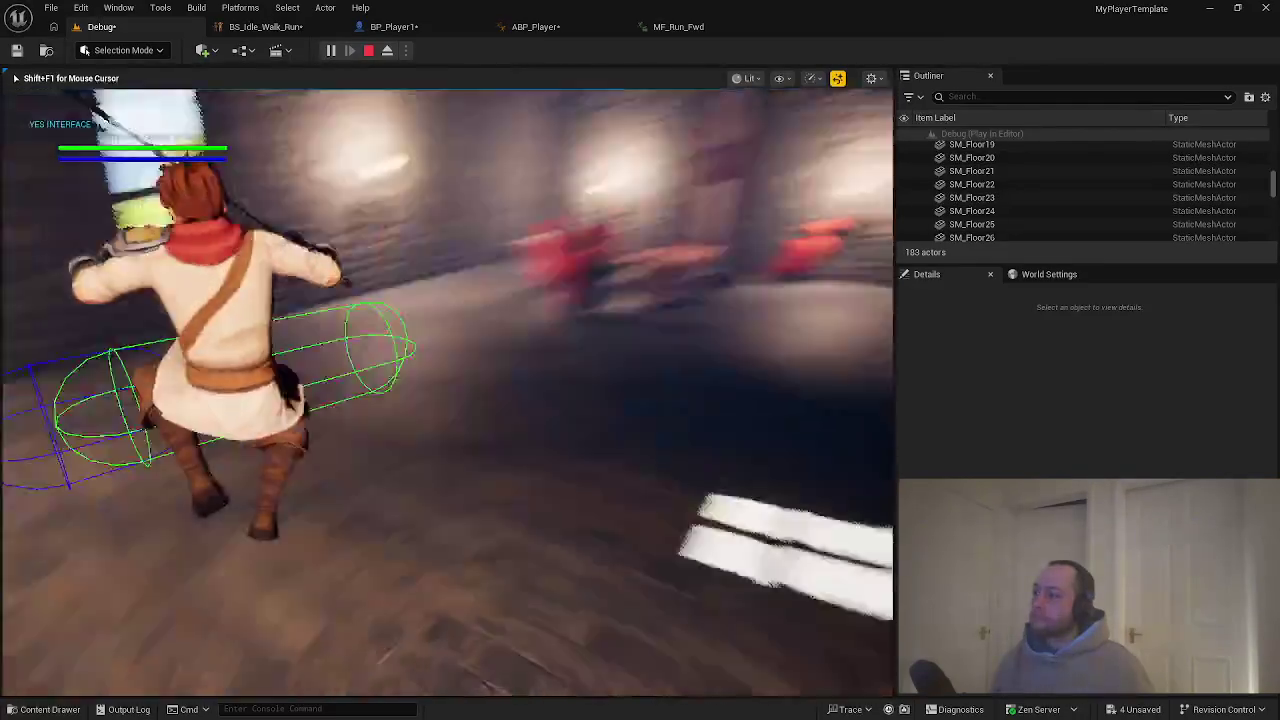
{"action": "key", "text": "w"}
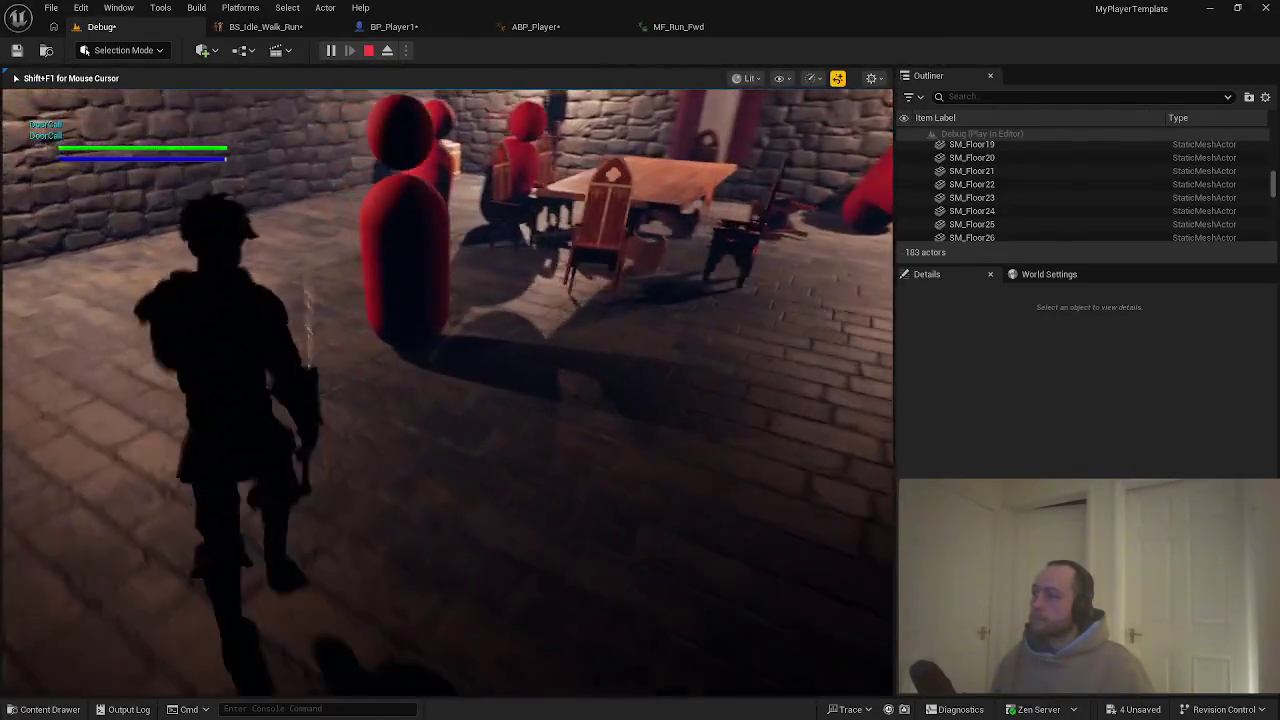
{"action": "key", "text": "w"}
{"action": "left_click", "coordinate": [447, 392]}
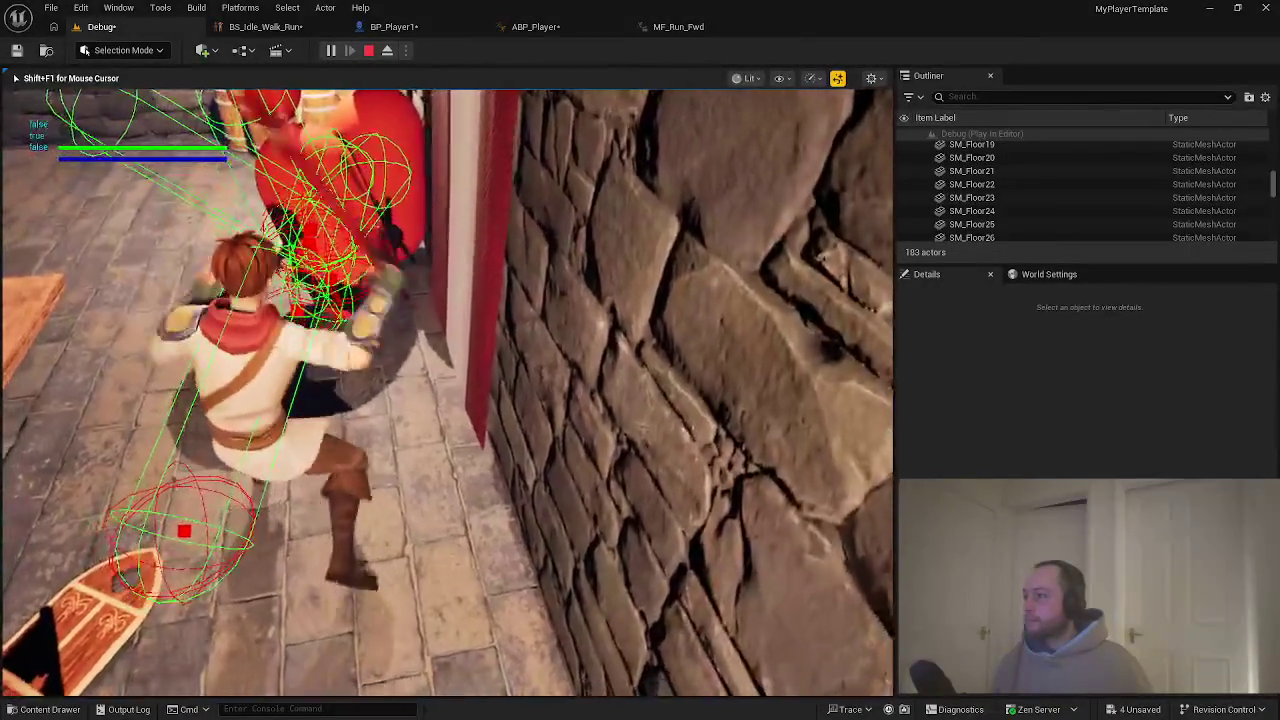
{"action": "key", "text": "Escape"}
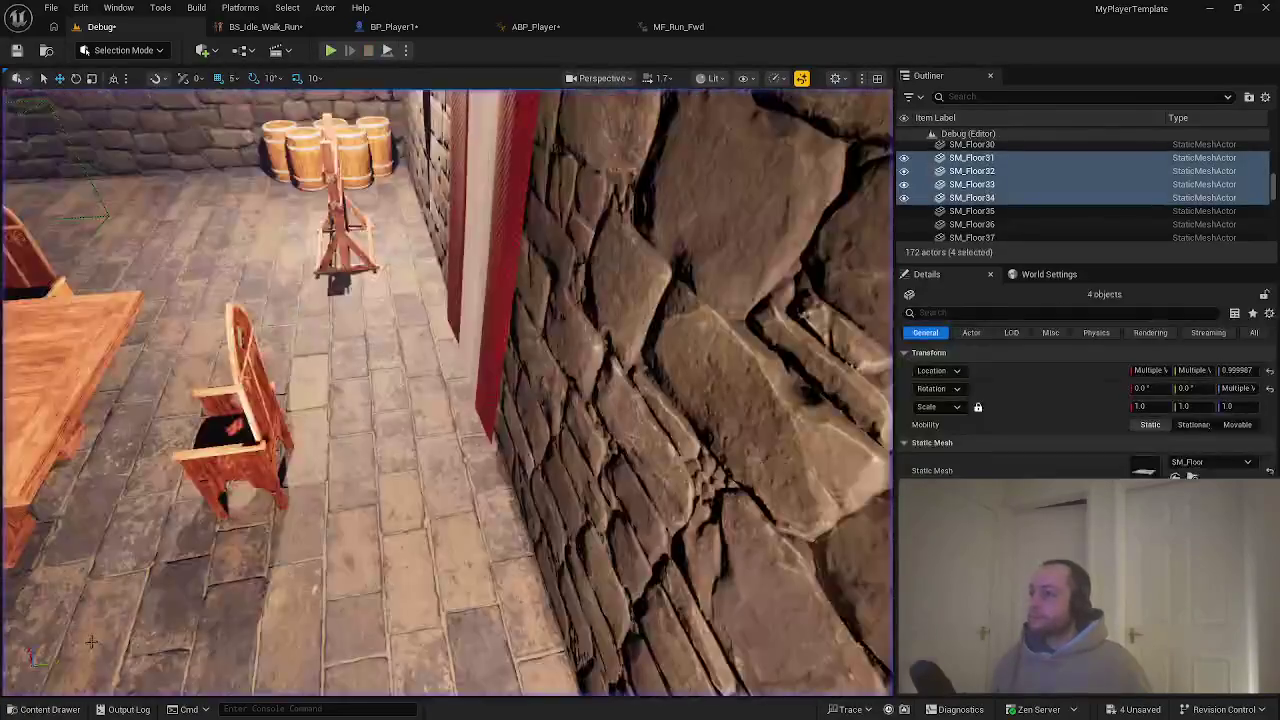